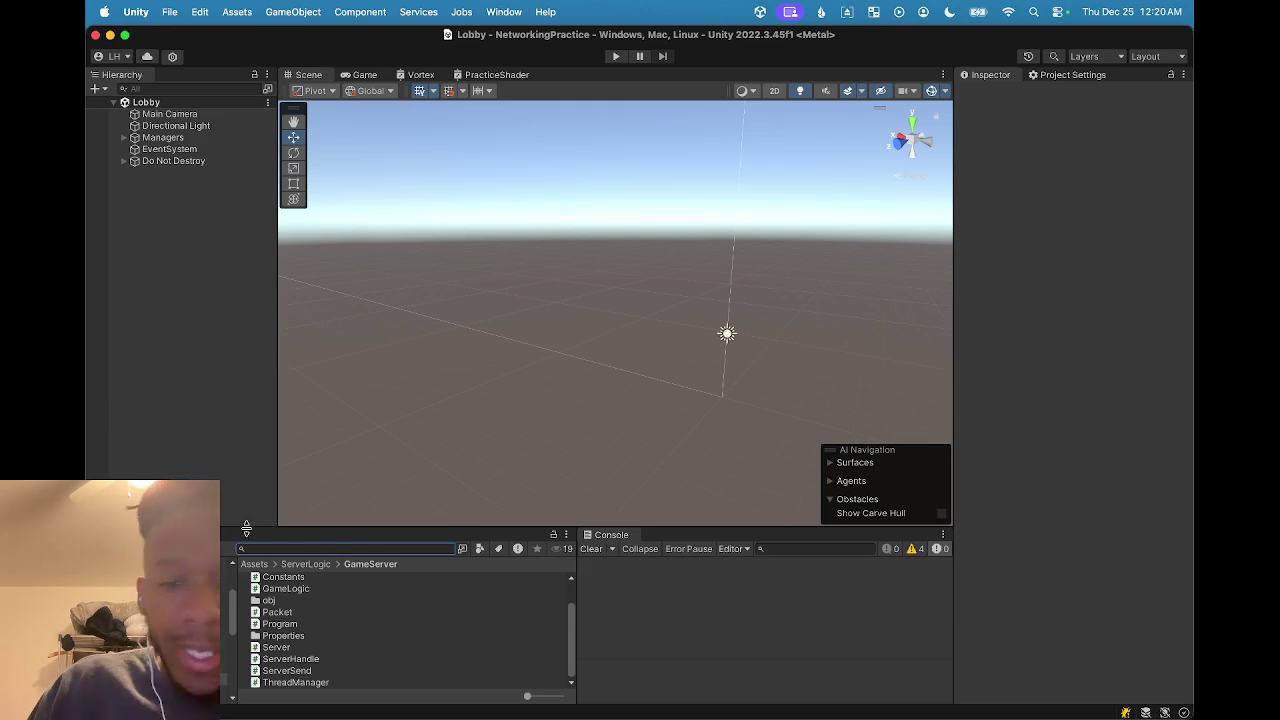
Shrink the Project browser slightly, then flip to the Animation view and back to the Project browser
drag(336, 527, 340, 531)
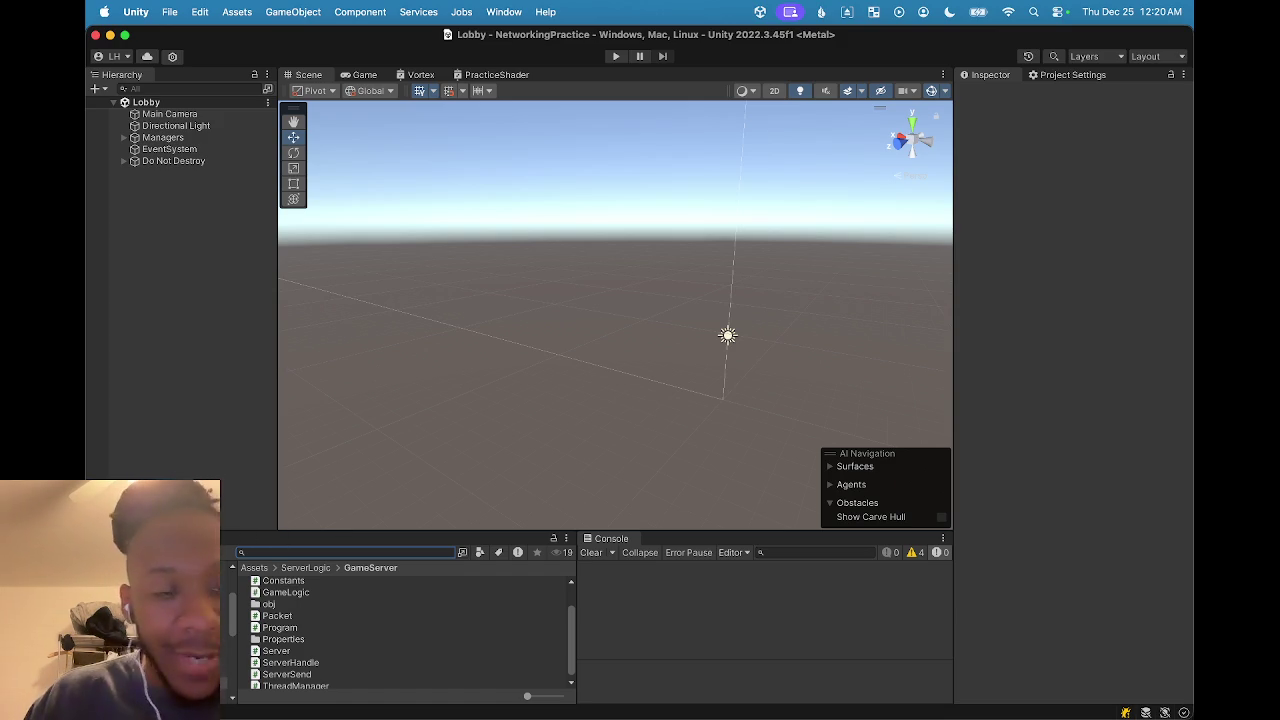
key(super+6)
key(super+5)
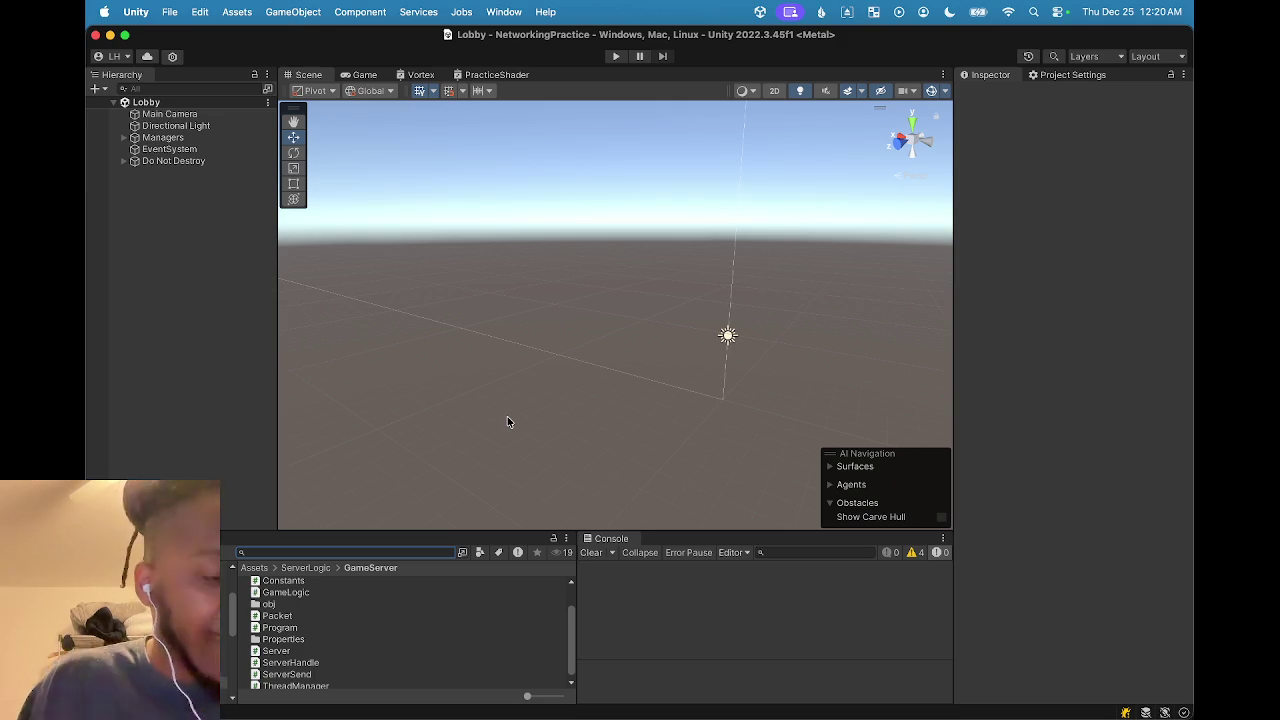
Switch to the Rect tool and search the Project panel for 't', scrolling through the results
click(278, 552)
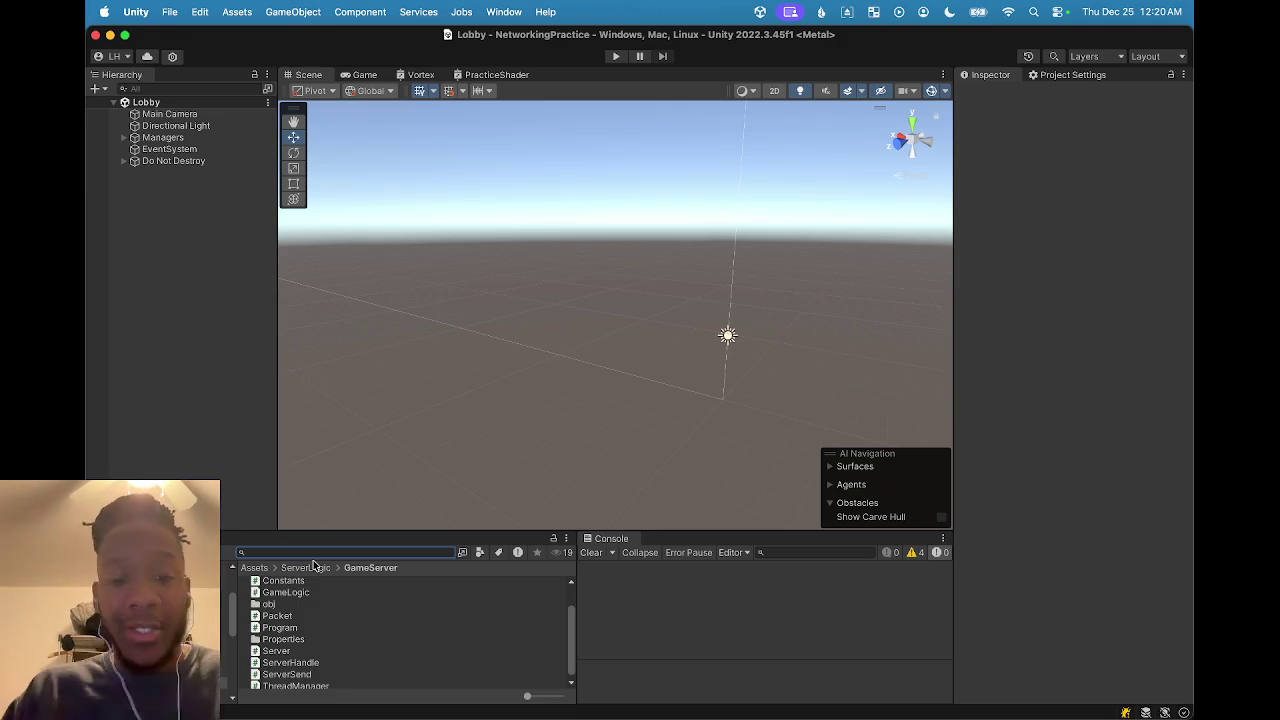
key(t)
key(e)
key(t)
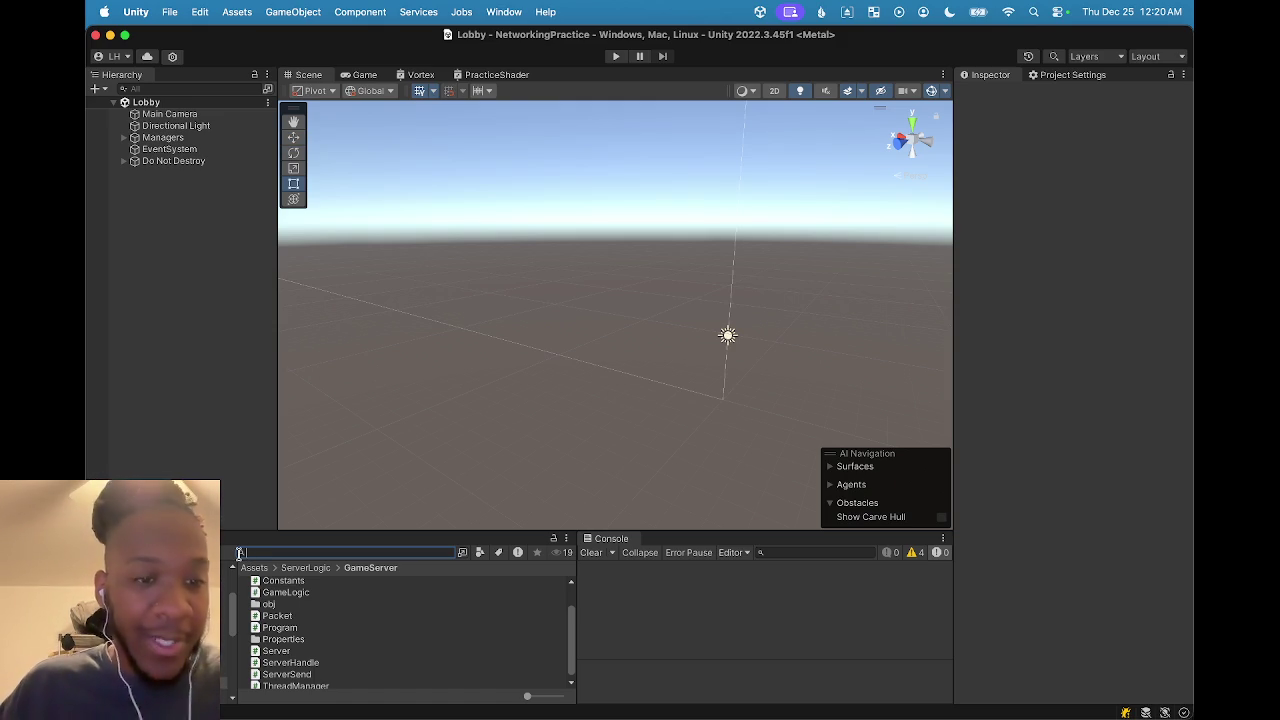
text(test)
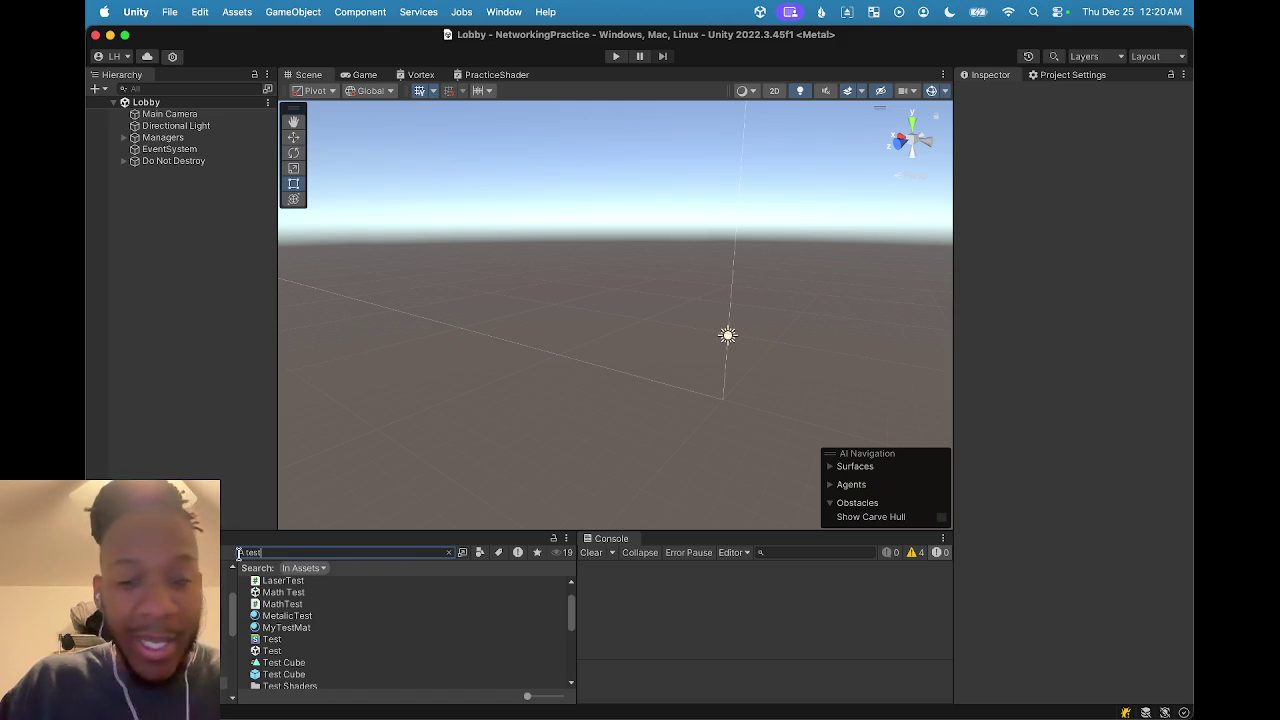
scroll(280, 650, down, 5)
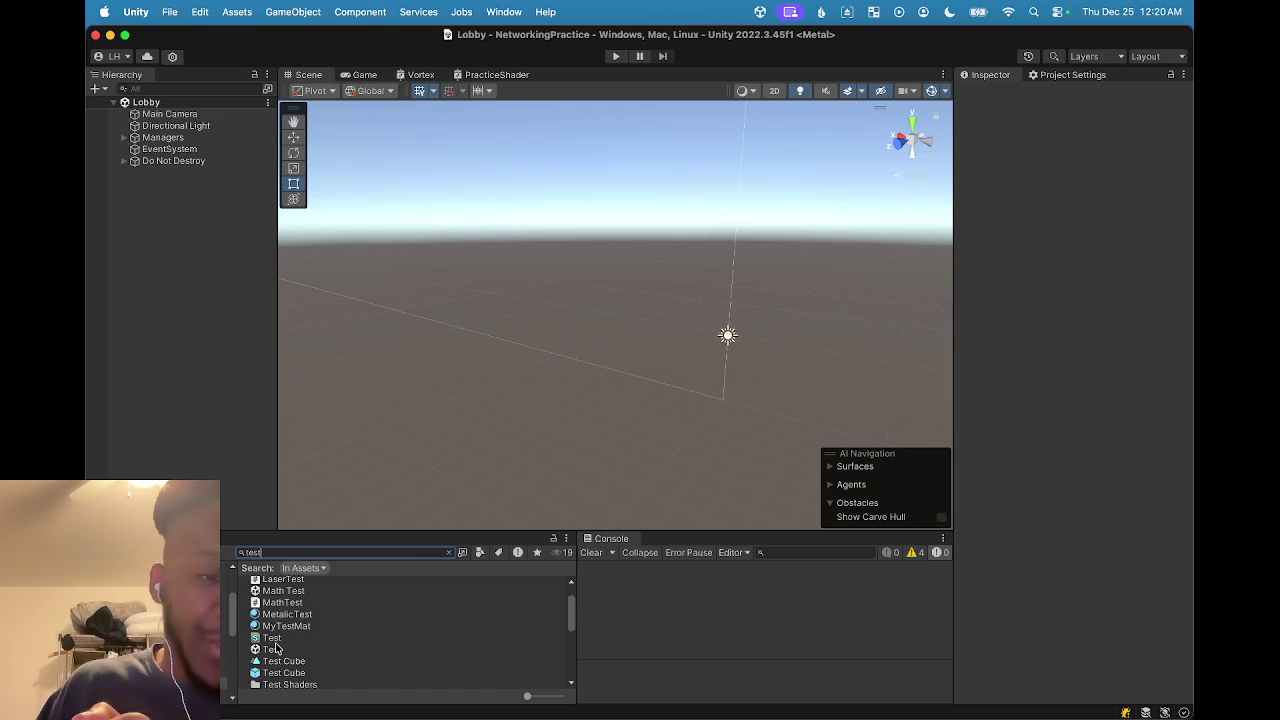
scroll(281, 652, down, 4)
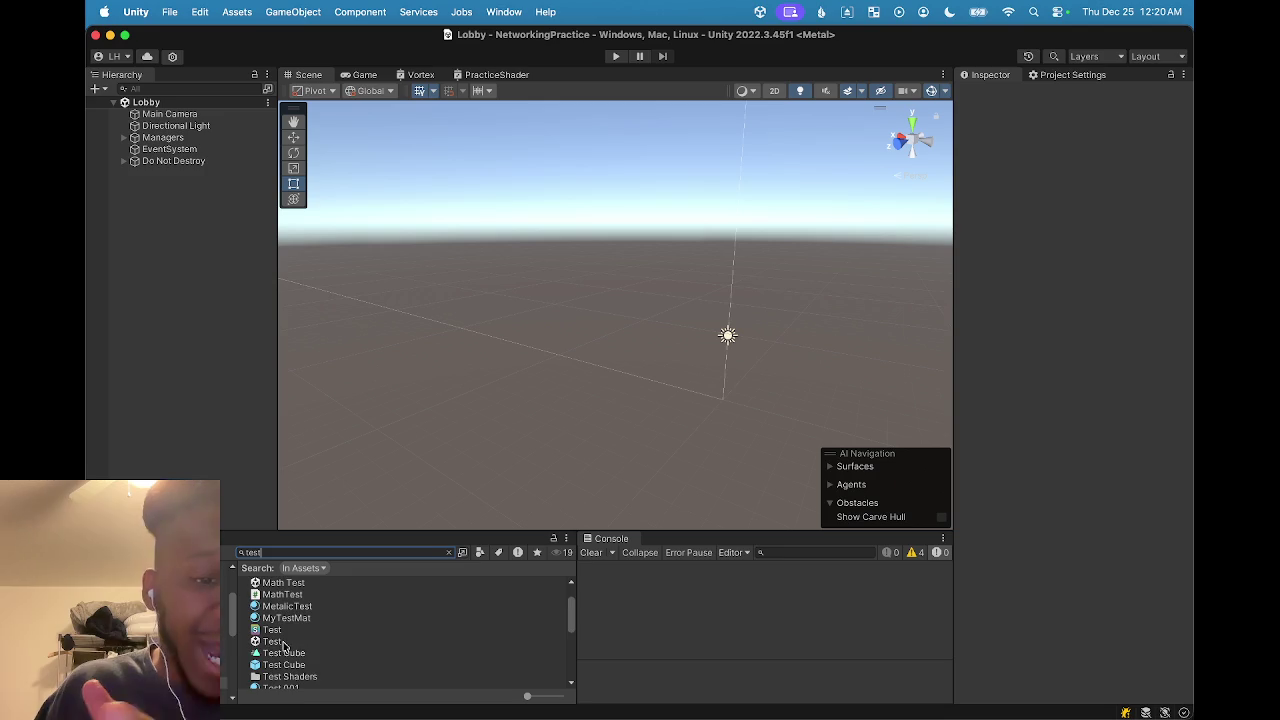
scroll(280, 650, up, 10)
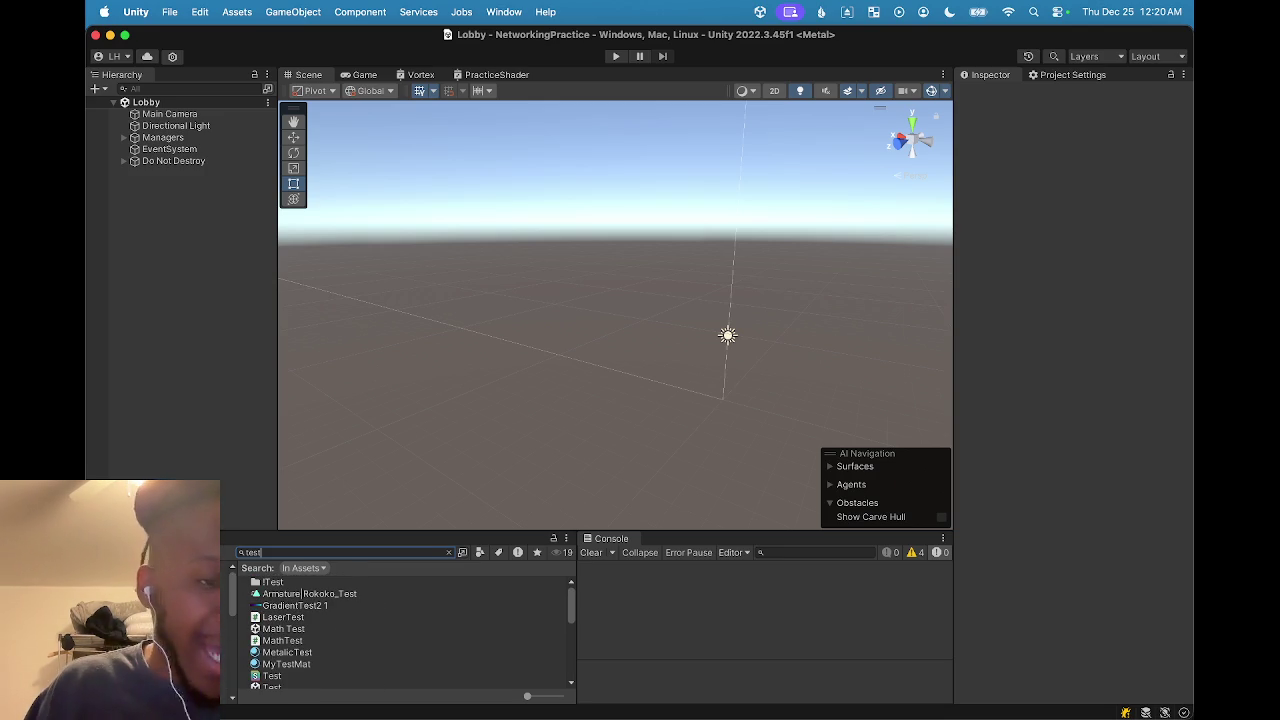
Clear the asset search to return to the top of Assets, then switch to the Chrome meme search
key(Escape)
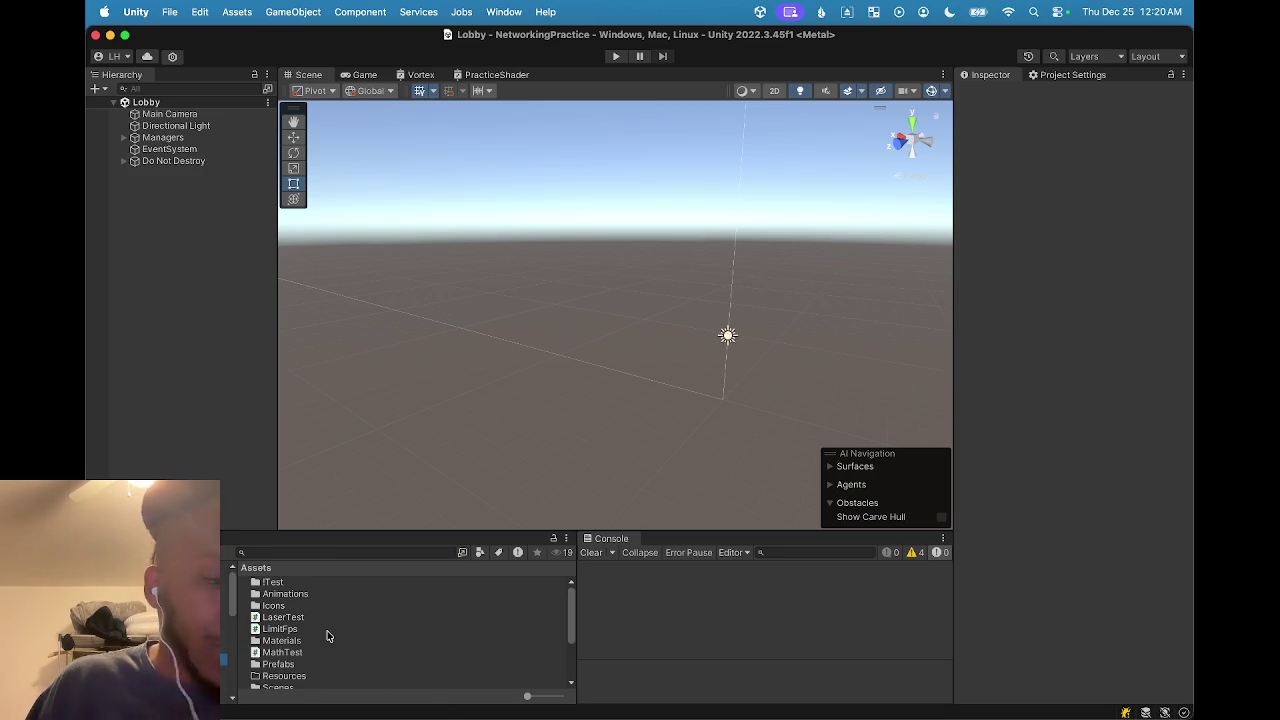
scroll(325, 634, down, 2)
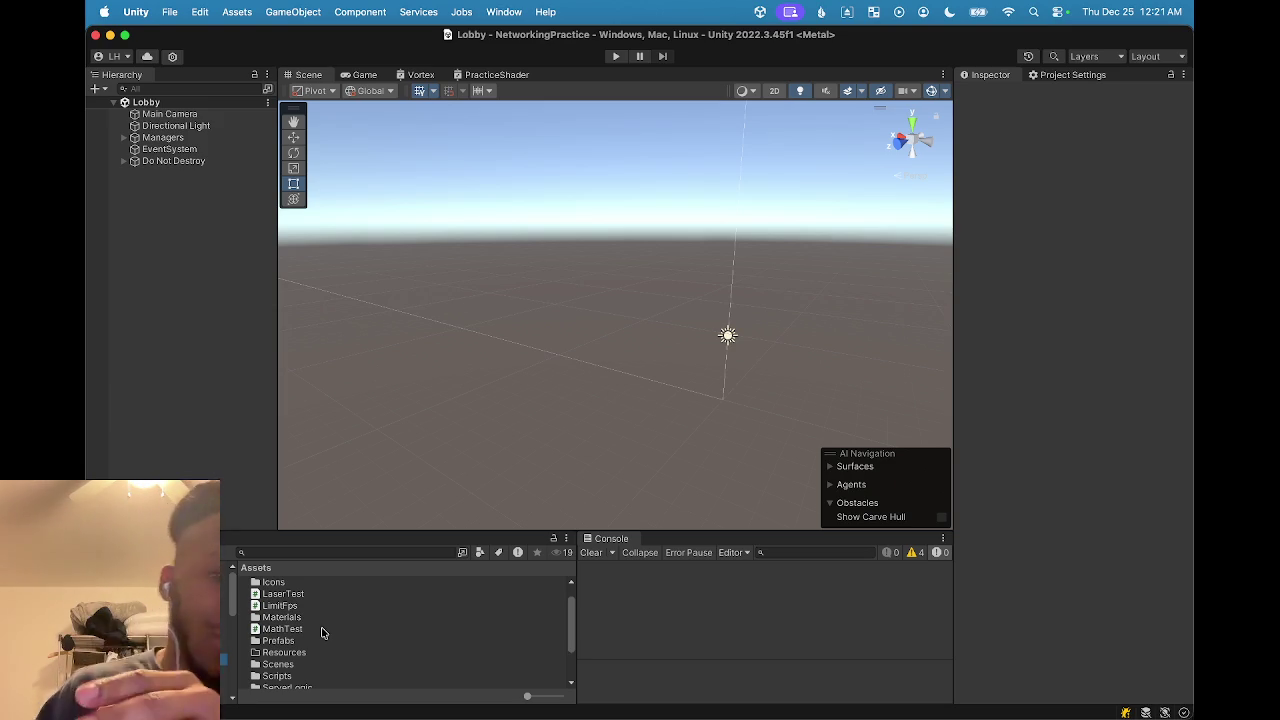
scroll(322, 632, down, 5)
scroll(297, 676, up, 7)
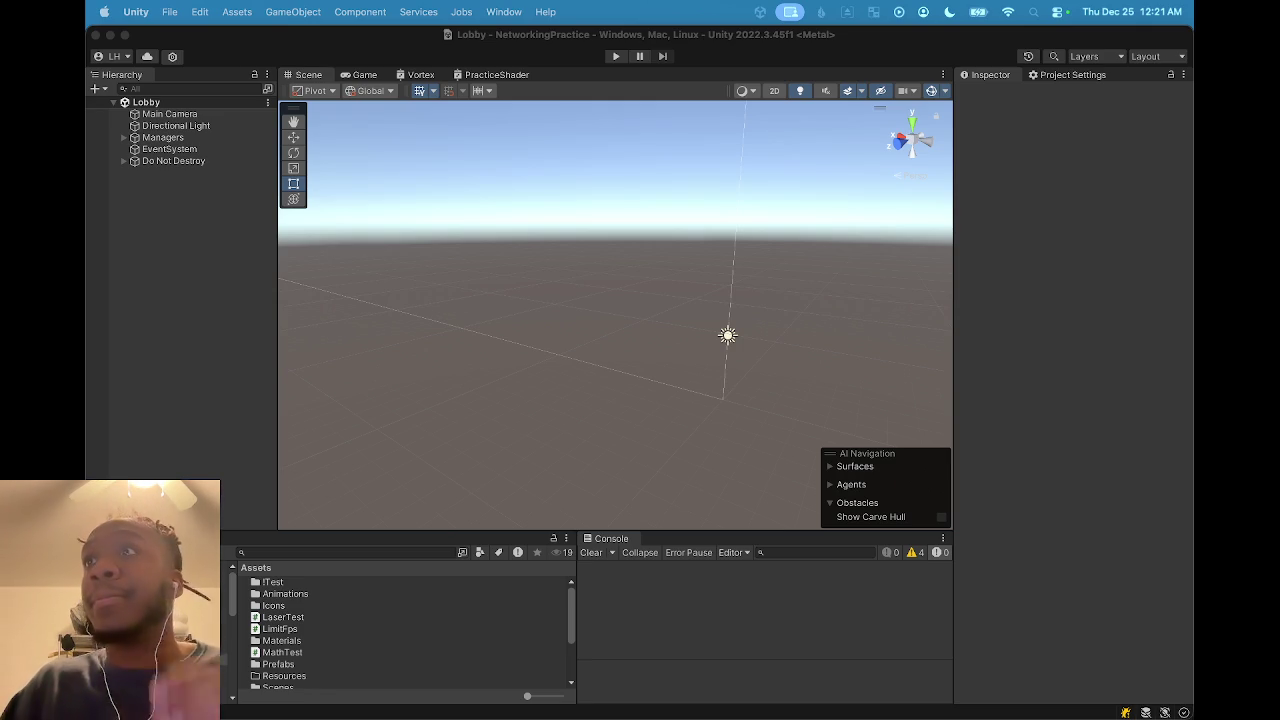
key(super+Tab)
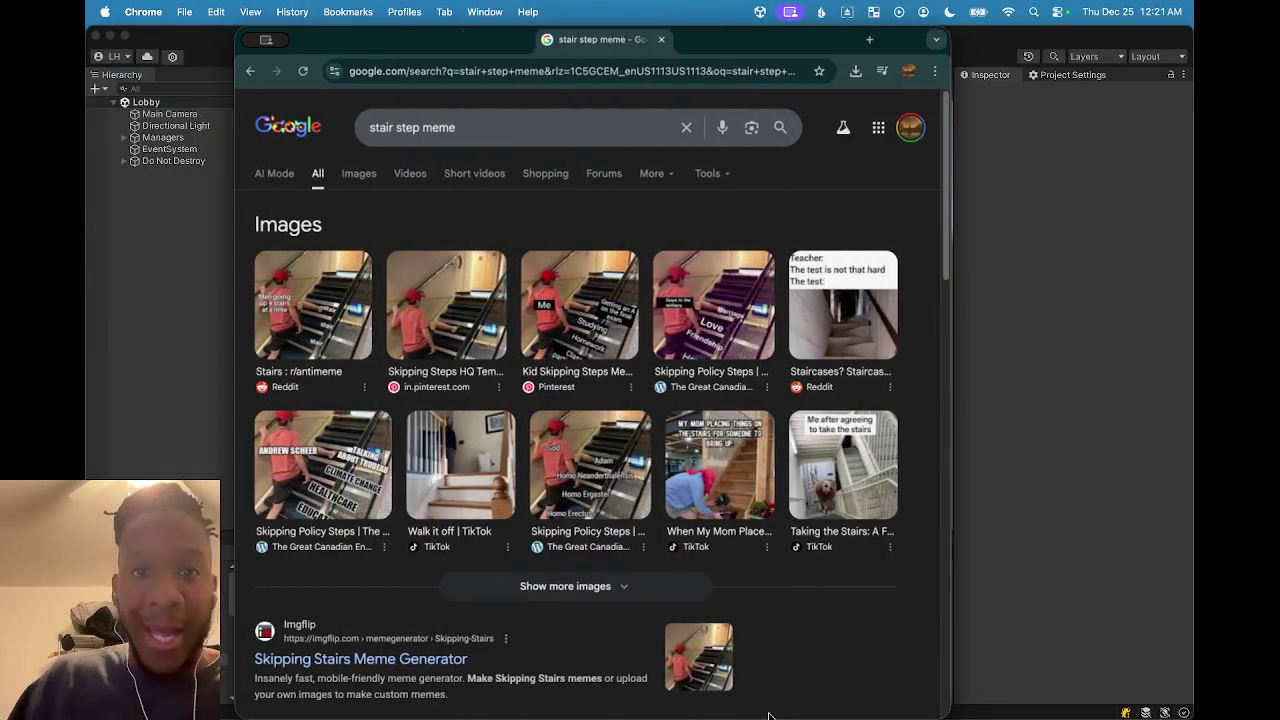
Maximize Chrome, preview and screenshot the Kid Skipping Steps meme, then close the browser window
double_click(640, 43)
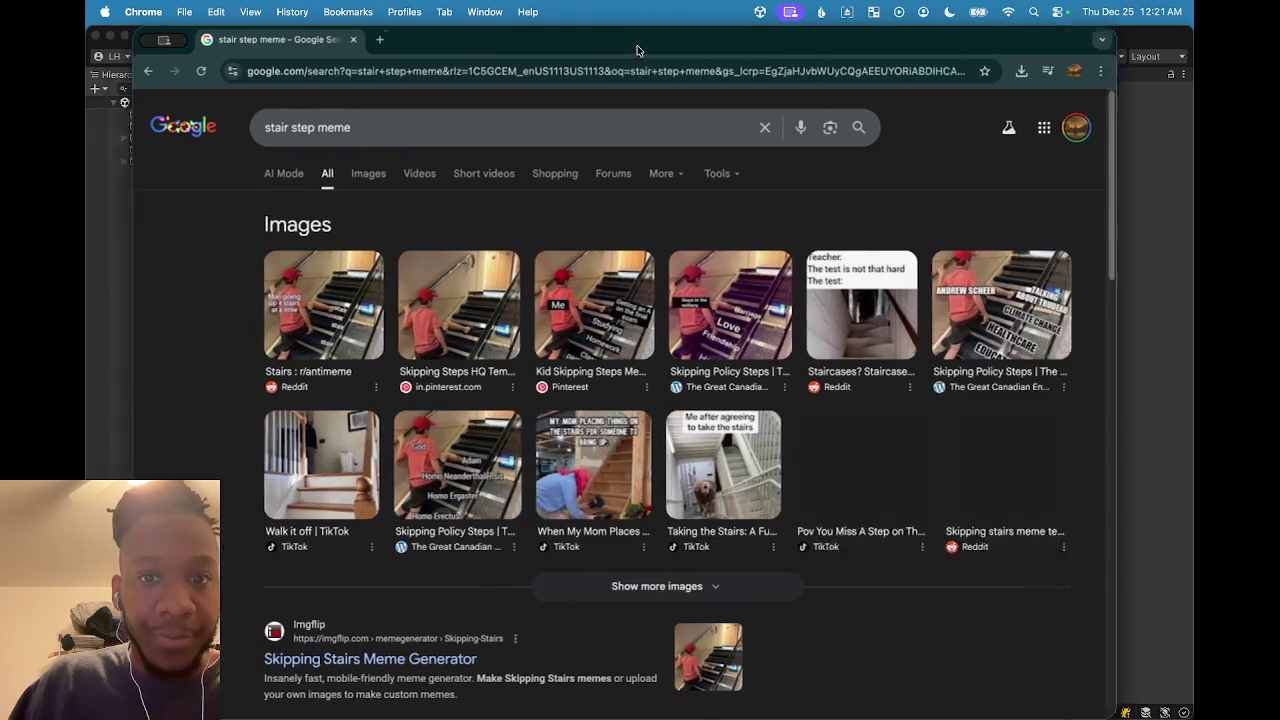
click(589, 326)
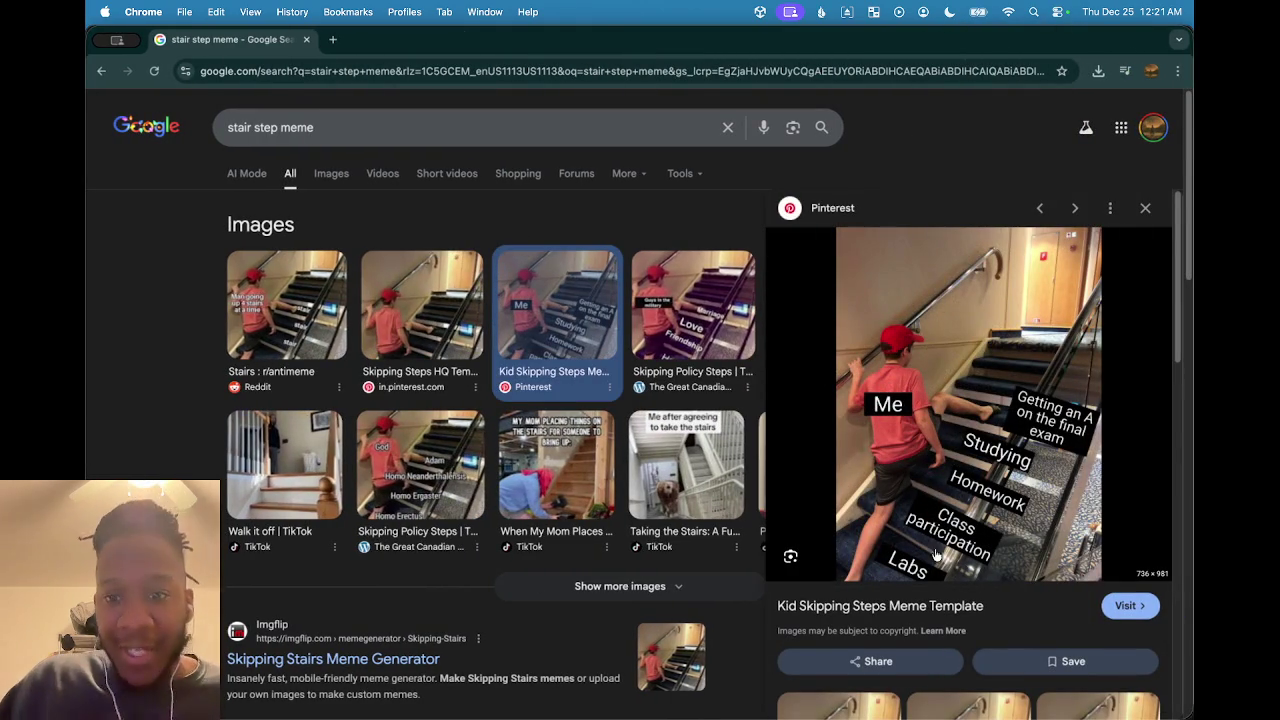
key(super+shift+3)
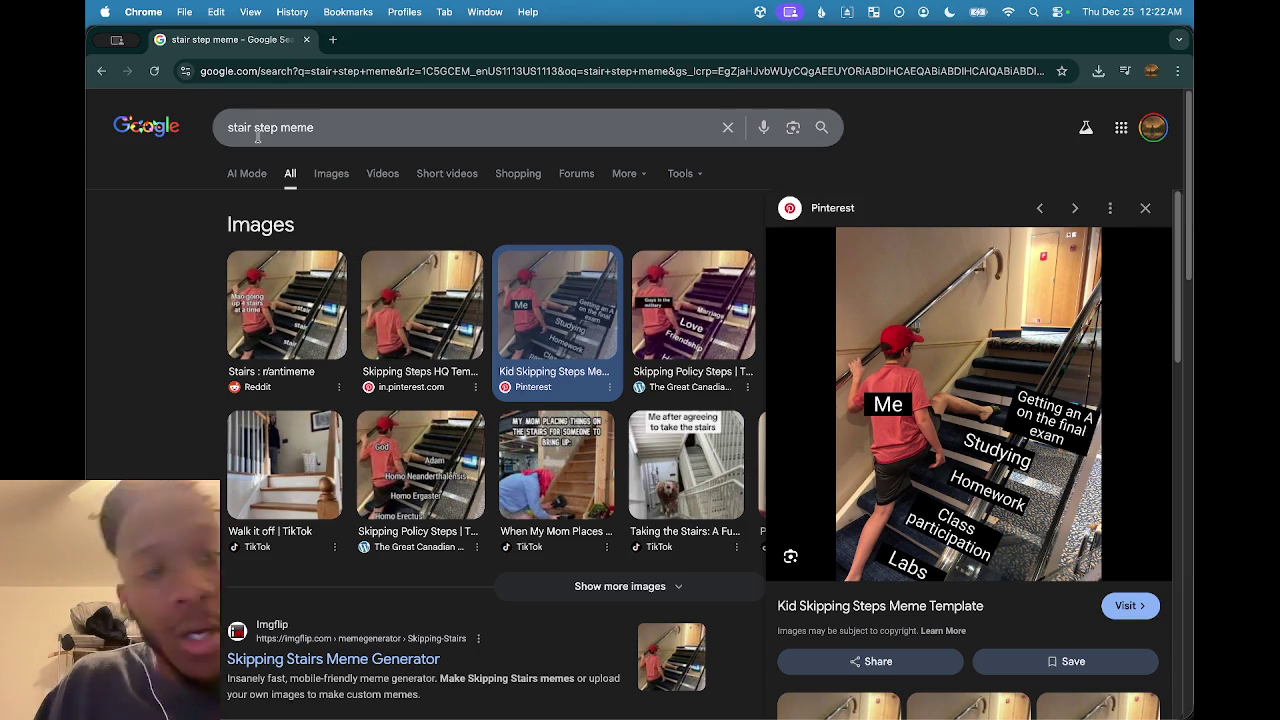
click(307, 40)
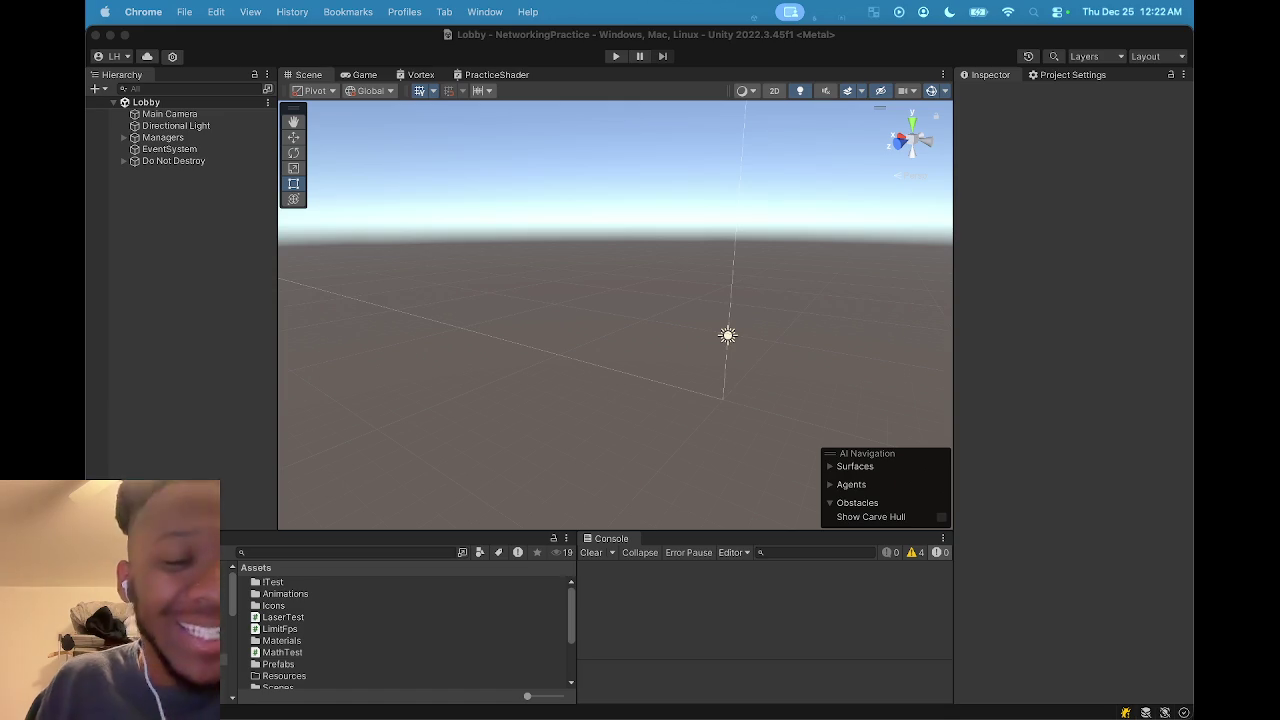
Search the Project panel for 'test', open the Test scene, and look around at its water surface
scroll(378, 628, down, 3)
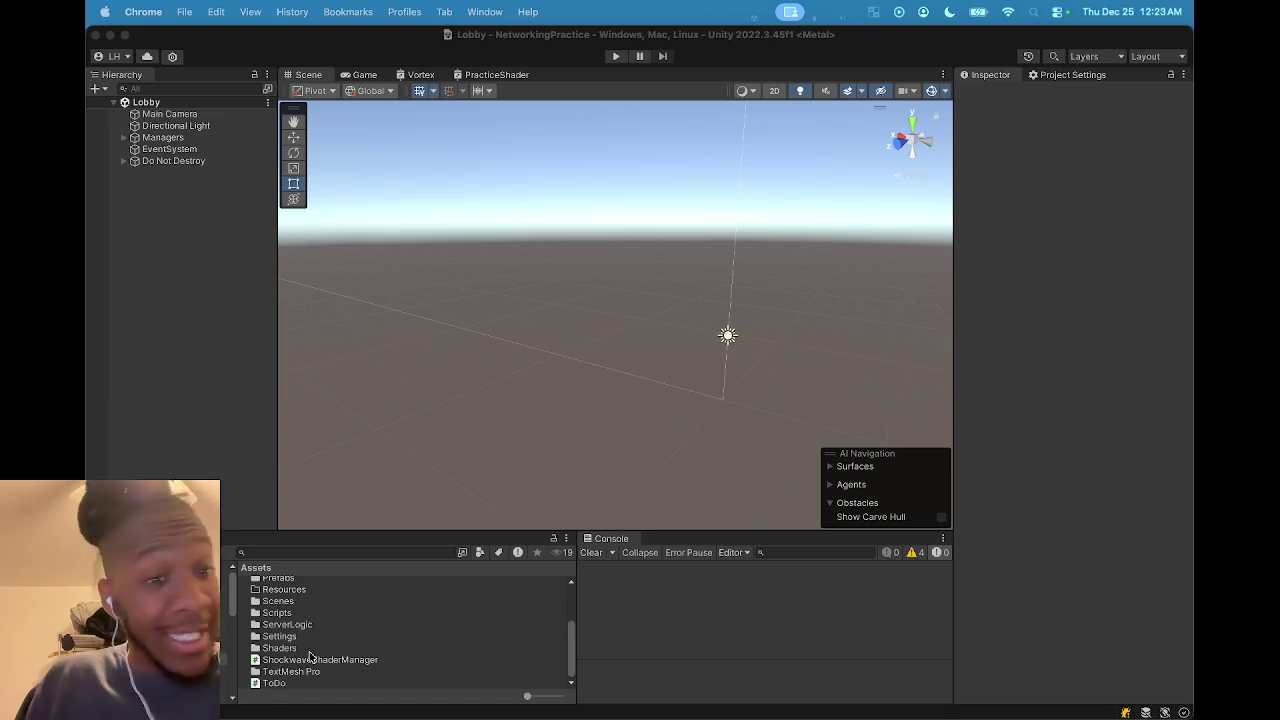
scroll(309, 645, up, 3)
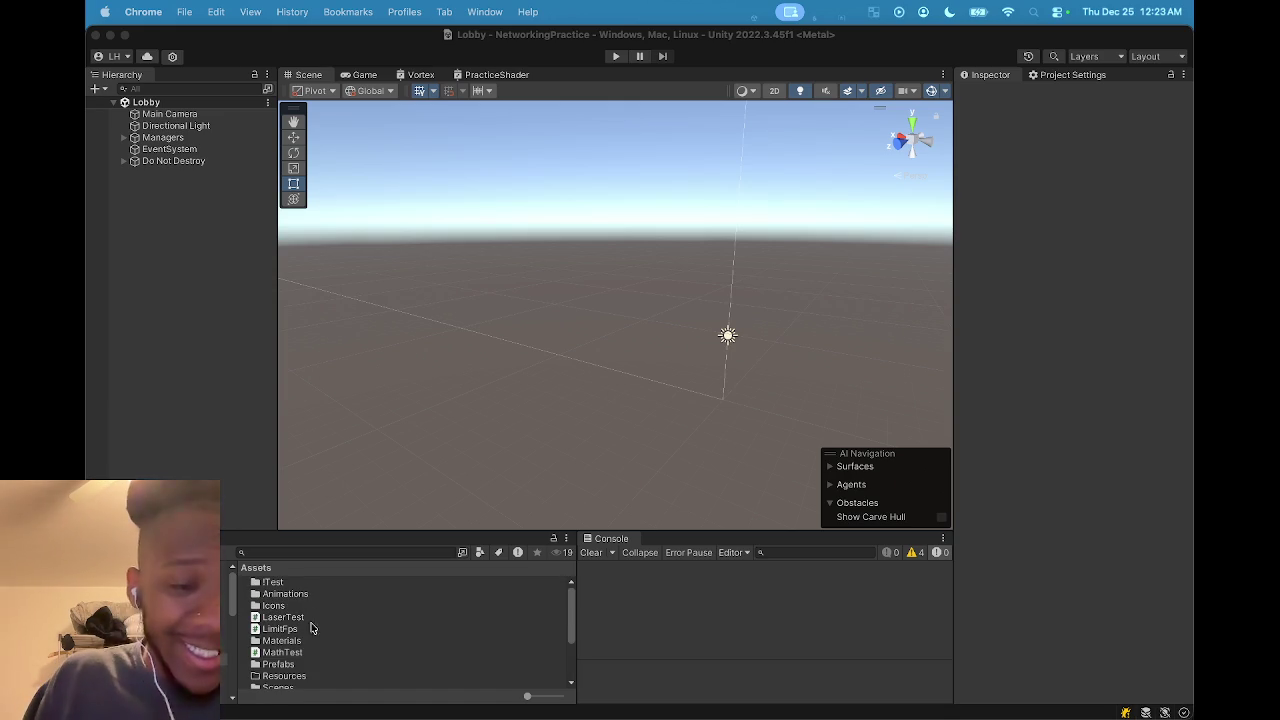
click(316, 552)
text(tes)
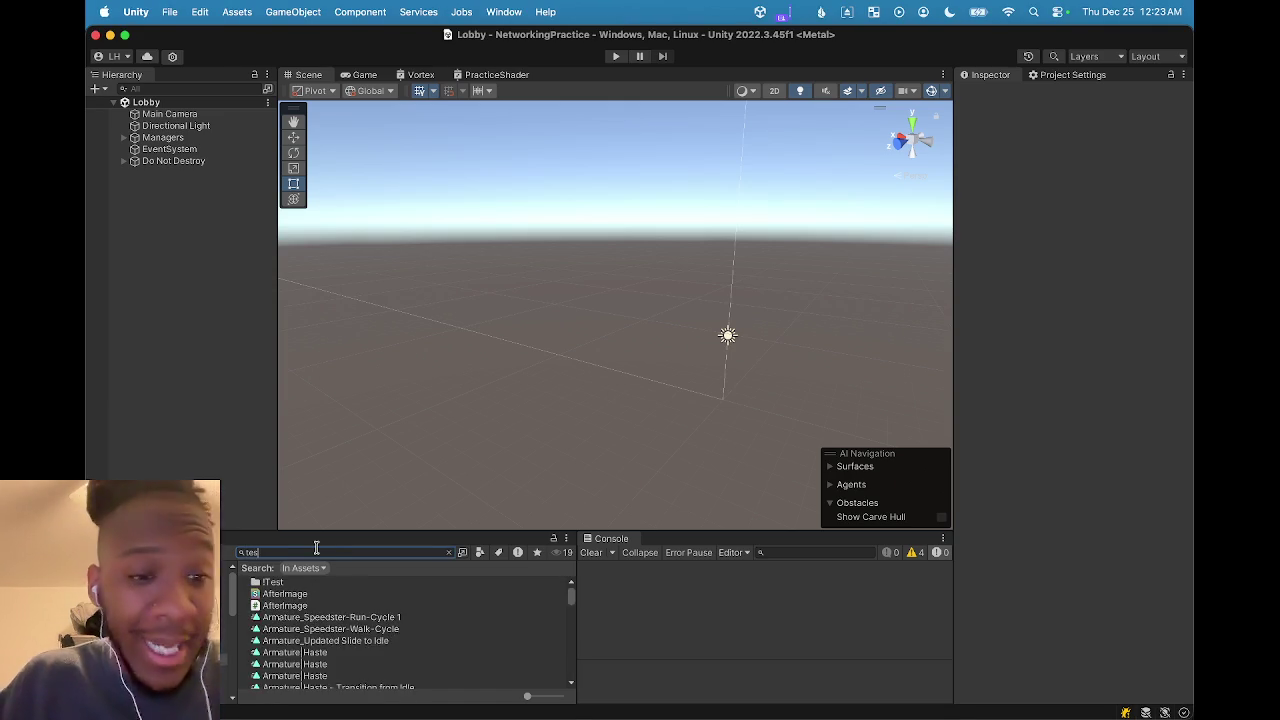
text(t)
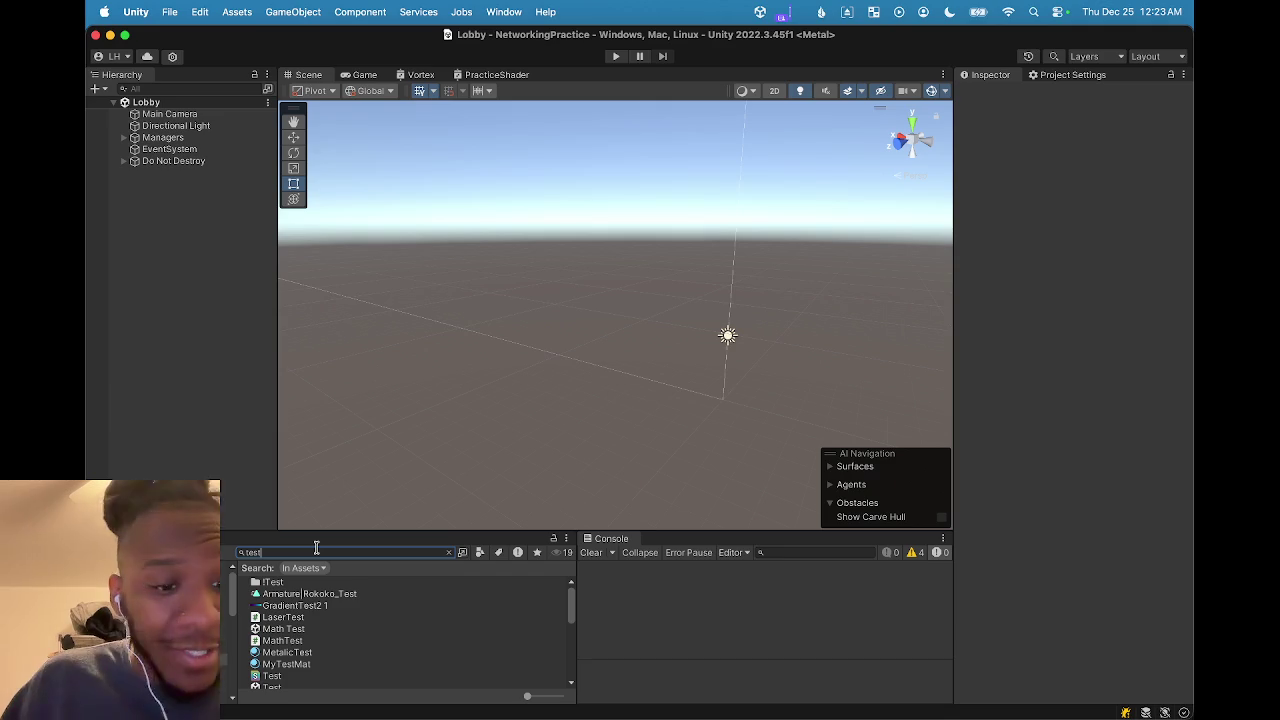
scroll(280, 632, down, 2)
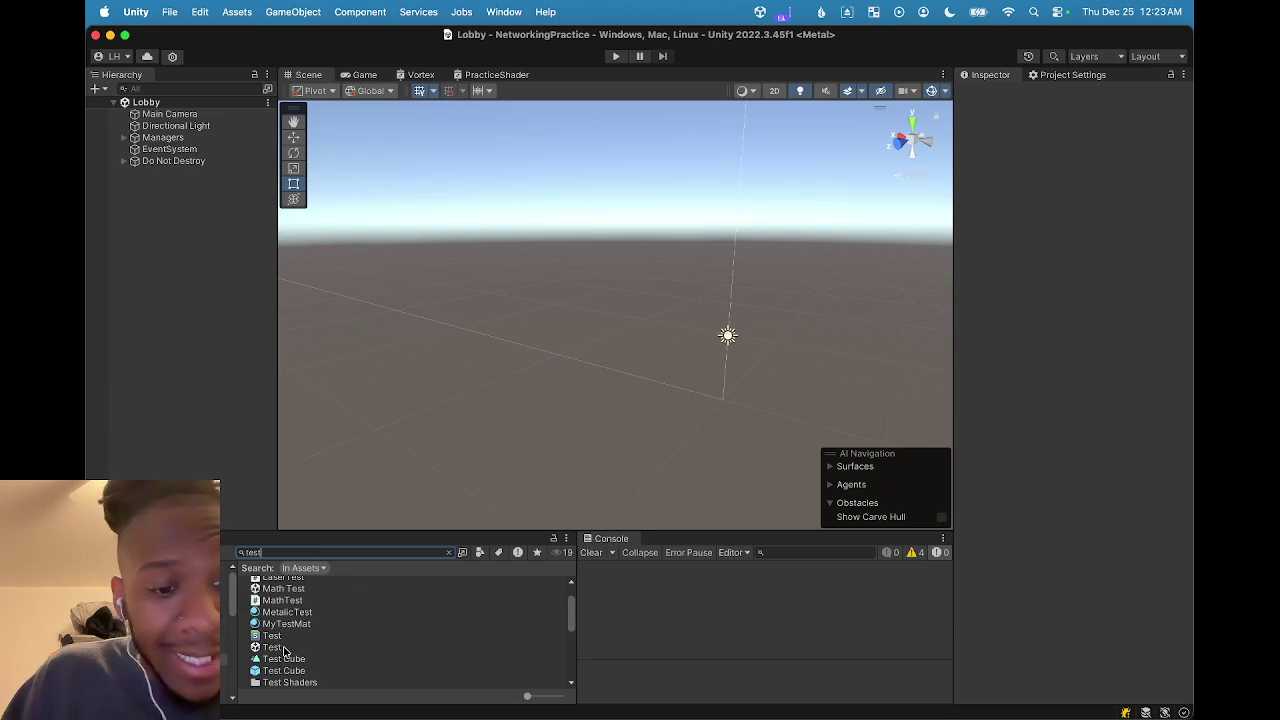
double_click(284, 649)
mouse_move(501, 305)
mouse_down()
mouse_move(431, 169)
mouse_move(681, 268)
mouse_move(644, 302)
mouse_move(483, 347)
mouse_move(415, 326)
mouse_move(363, 335)
mouse_move(465, 345)
mouse_move(483, 374)
mouse_move(525, 380)
mouse_move(623, 381)
mouse_move(671, 364)
mouse_move(652, 393)
mouse_move(620, 384)
mouse_up()
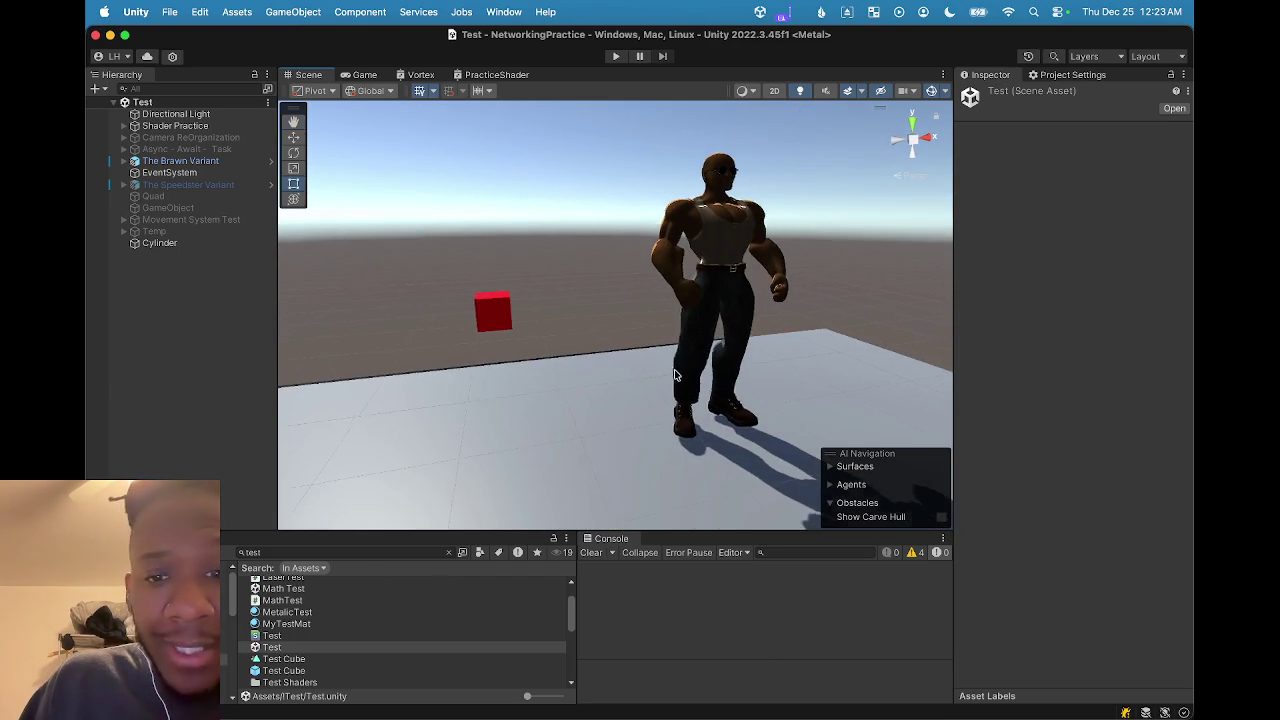
scroll(672, 380, down, 5)
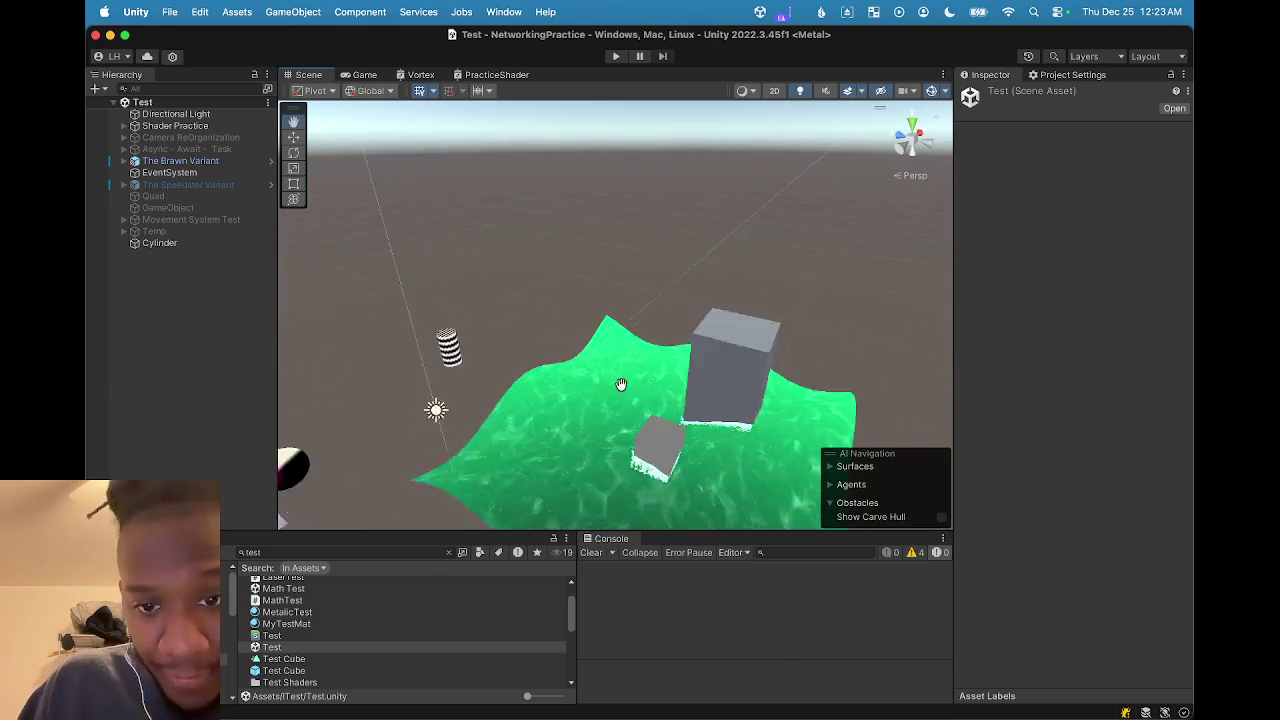
scroll(608, 330, up, 10)
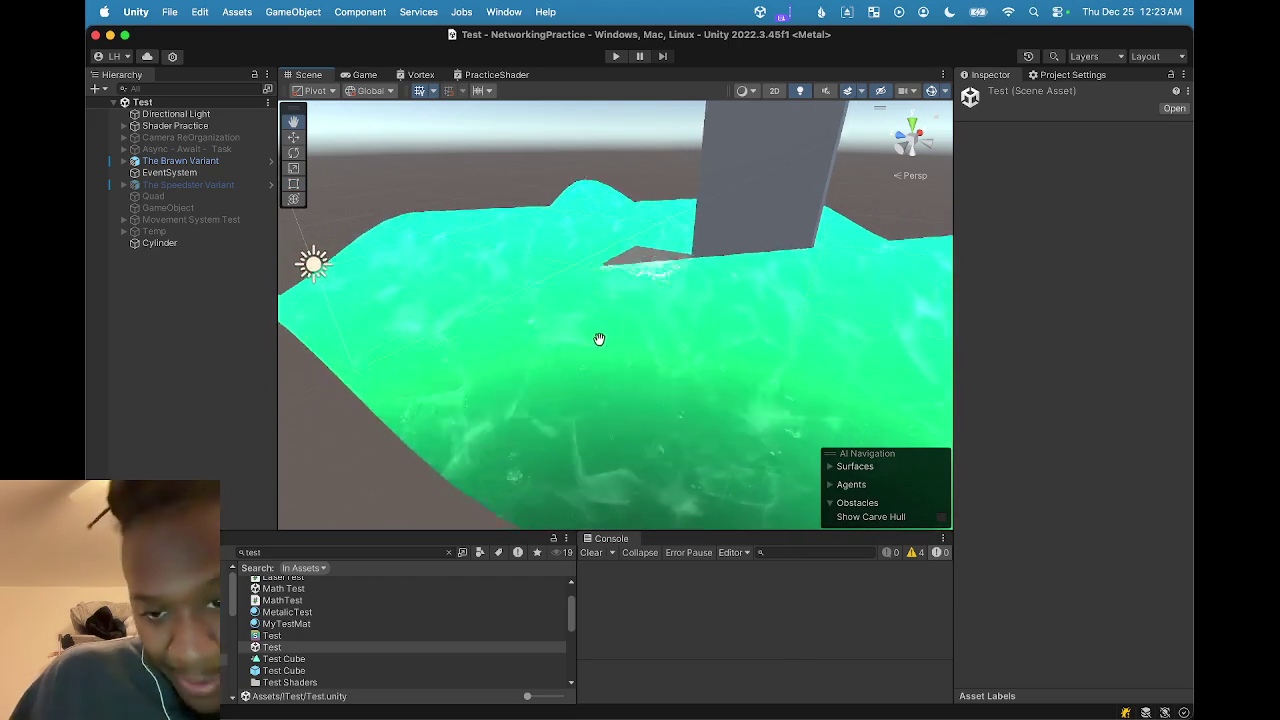
With the Rect tool active, select the green Vertex Wave Plane water surface in the Scene view
mouse_move(600, 341)
mouse_down()
mouse_move(644, 383)
mouse_move(623, 349)
mouse_move(633, 344)
mouse_up()
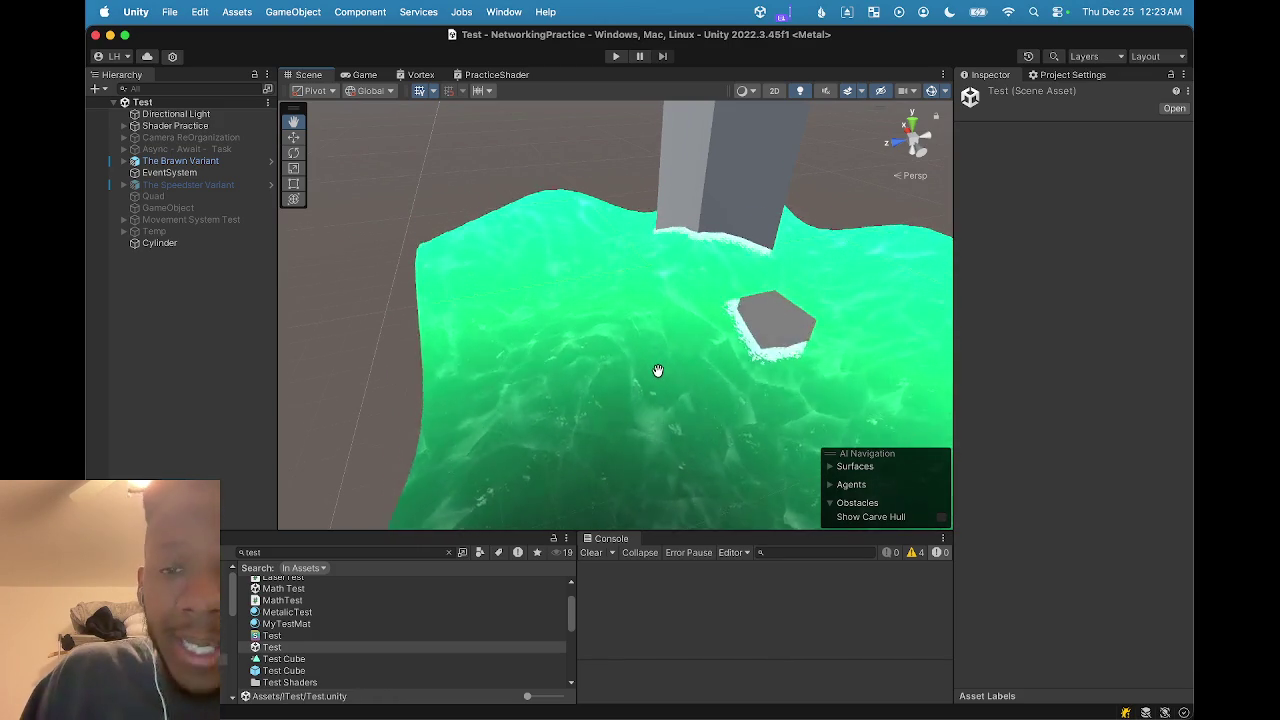
key(t)
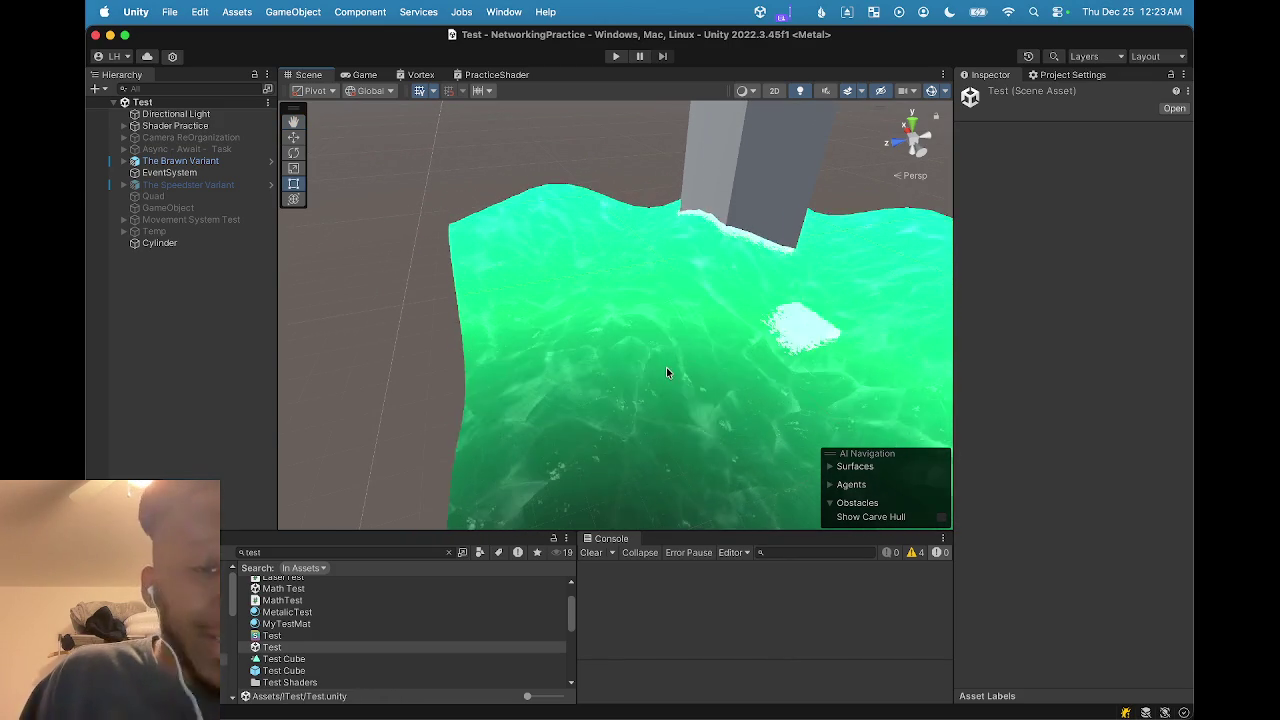
click(666, 367)
scroll(667, 367, down, 10)
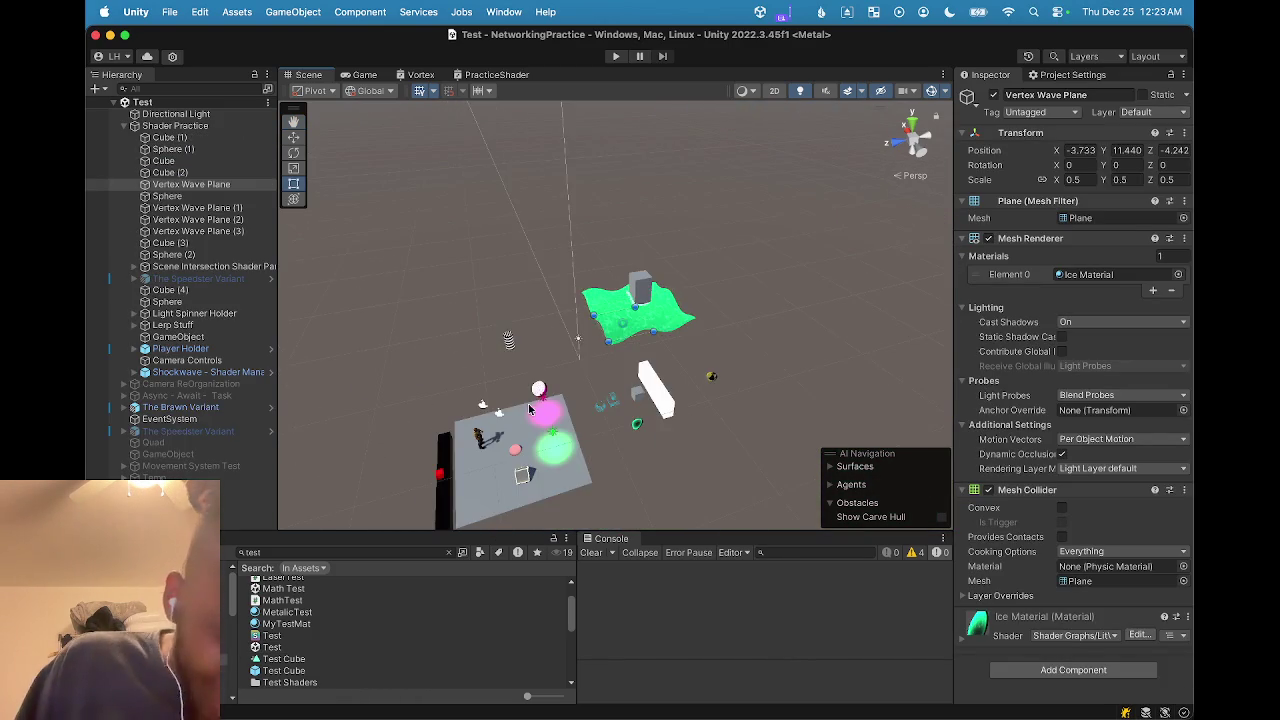
scroll(783, 363, up, 8)
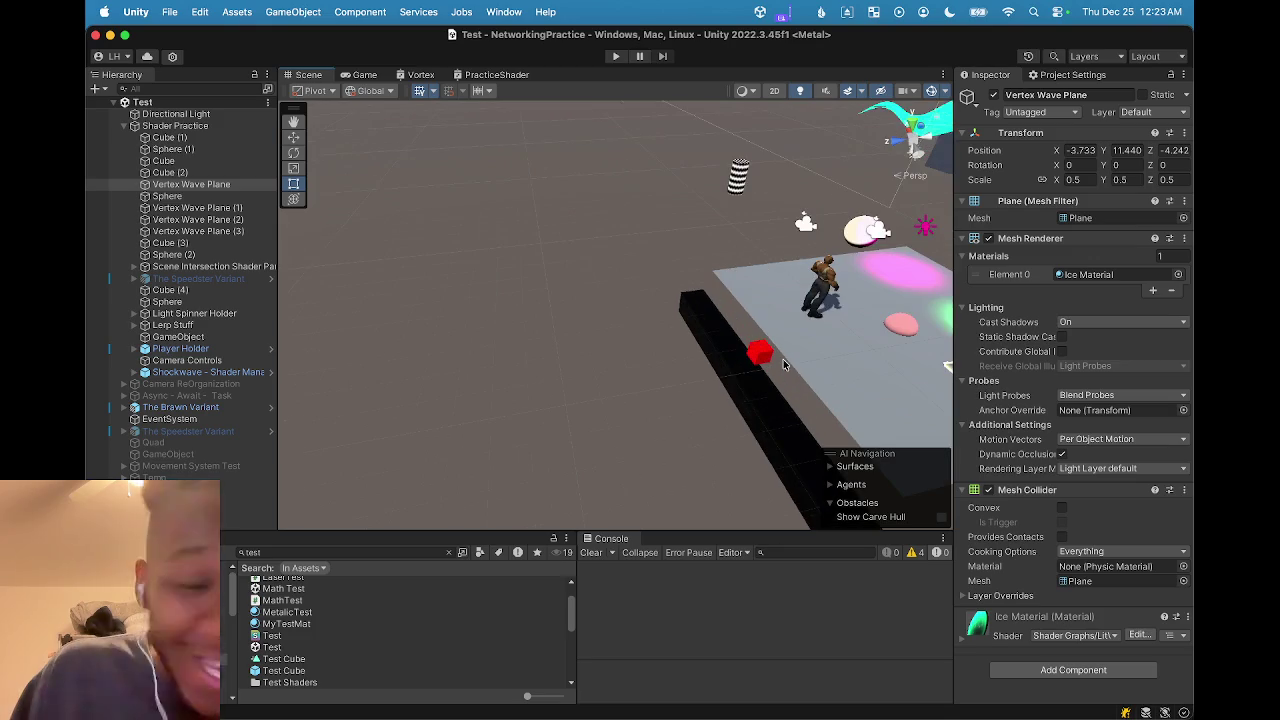
key(f)
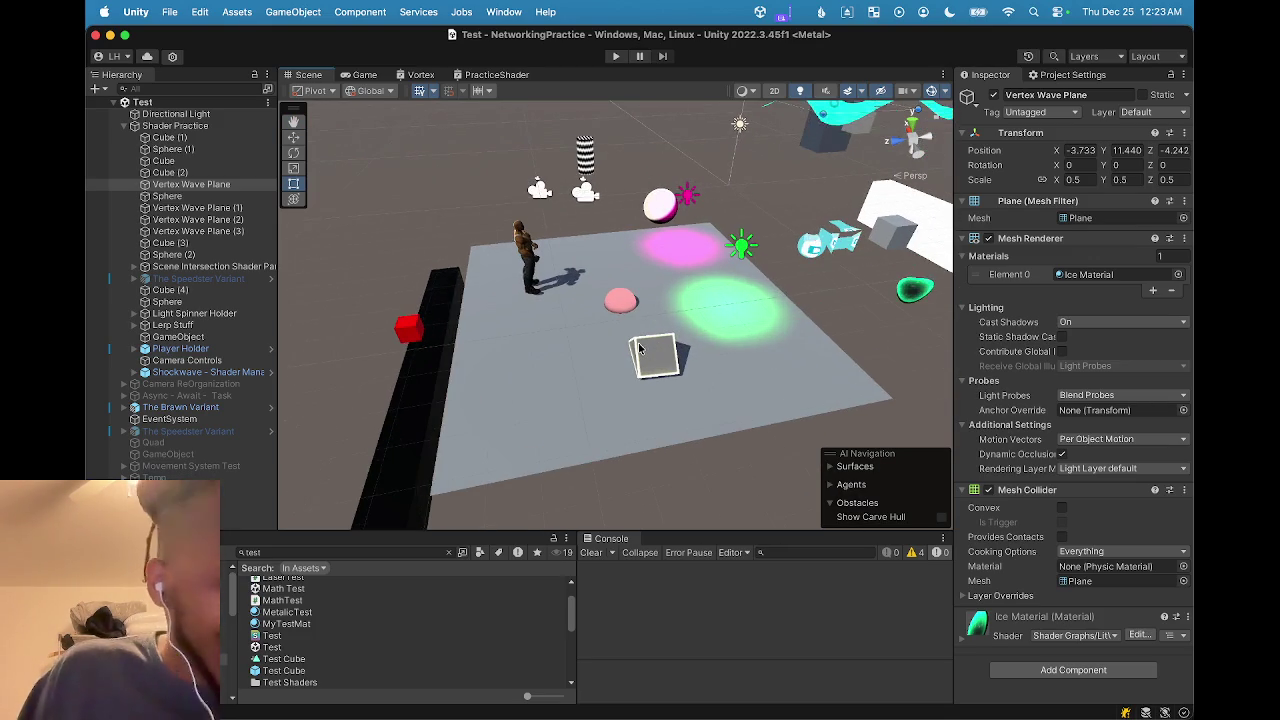
scroll(638, 345, up, 10)
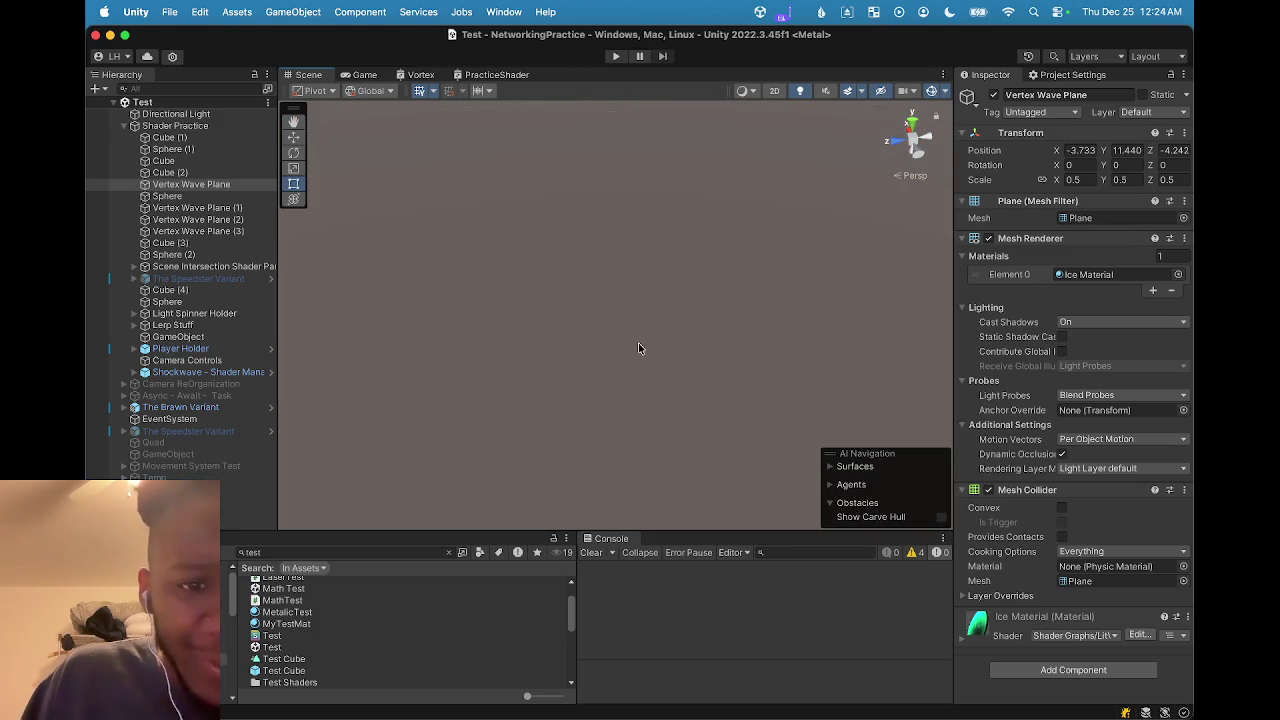
scroll(590, 344, down, 10)
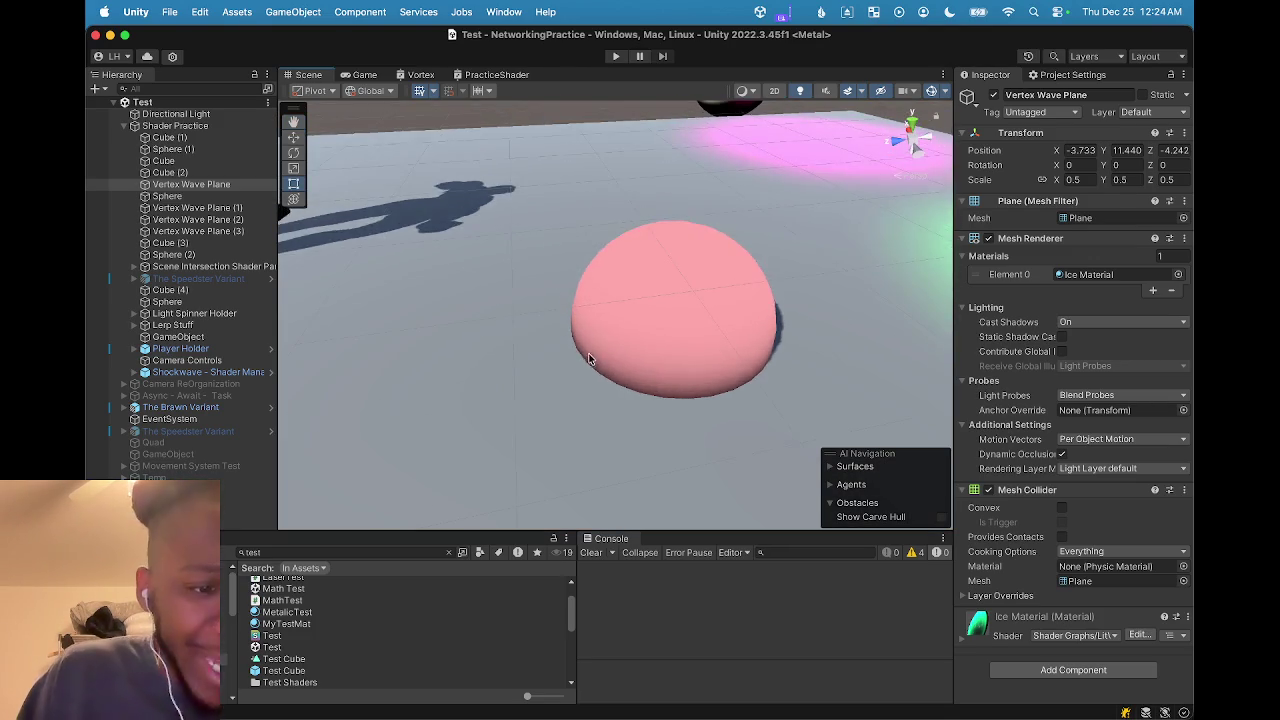
mouse_move(668, 365)
mouse_down()
mouse_move(688, 350)
mouse_move(672, 358)
mouse_up()
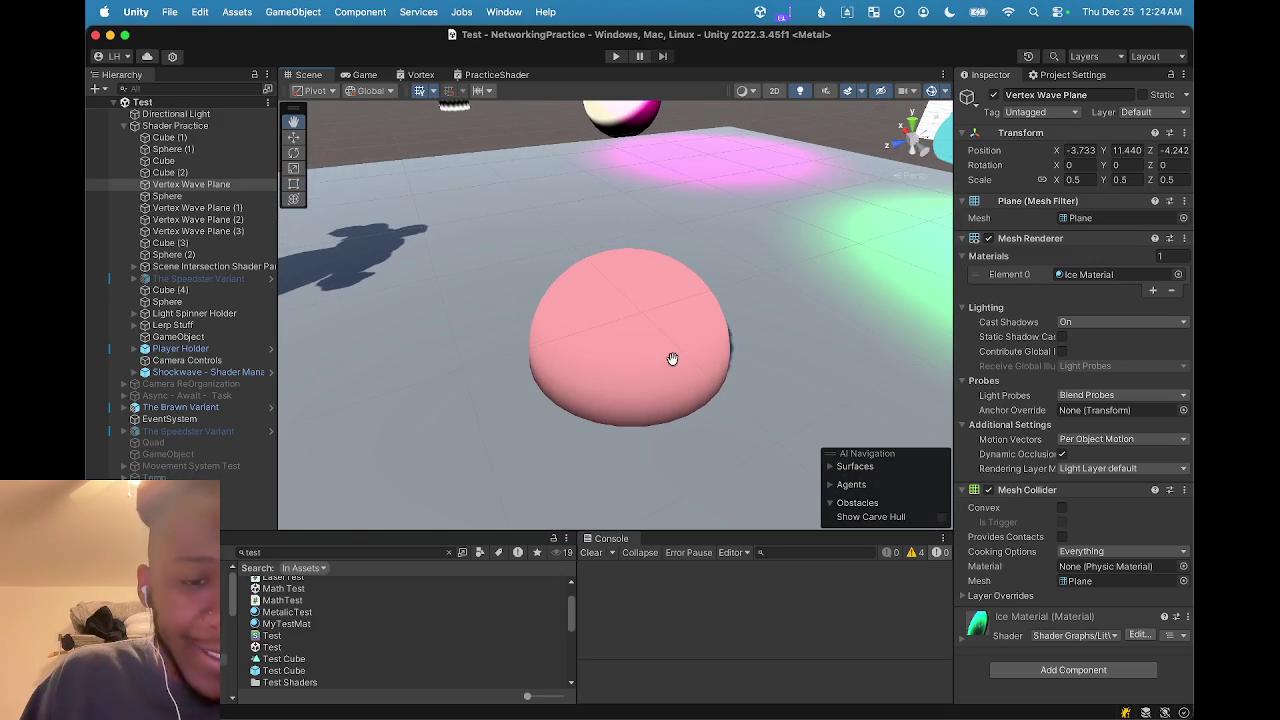
scroll(665, 368, down, 3)
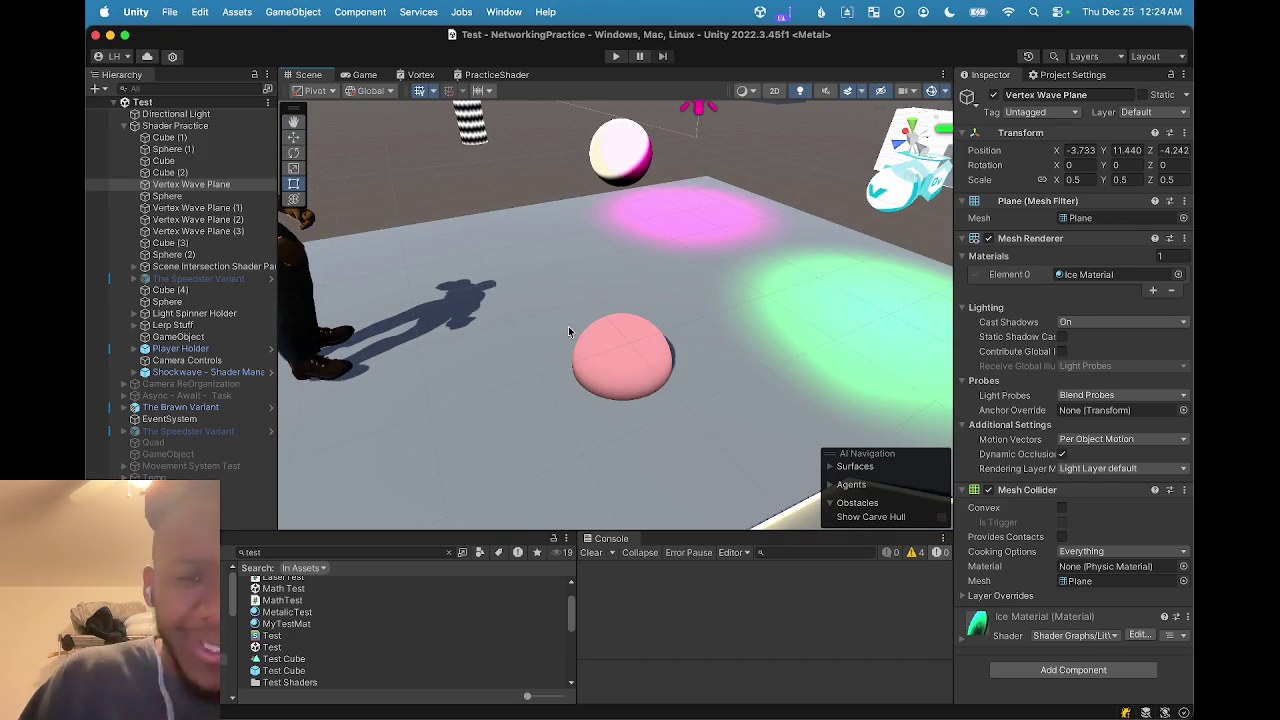
mouse_move(555, 319)
mouse_down()
mouse_move(569, 309)
mouse_move(570, 359)
mouse_move(584, 312)
mouse_move(600, 371)
mouse_move(614, 308)
mouse_move(397, 291)
mouse_move(414, 323)
mouse_move(470, 304)
mouse_move(440, 337)
mouse_move(481, 325)
mouse_move(692, 361)
mouse_move(663, 372)
mouse_move(687, 373)
mouse_move(730, 336)
mouse_move(728, 396)
mouse_move(680, 387)
mouse_up()
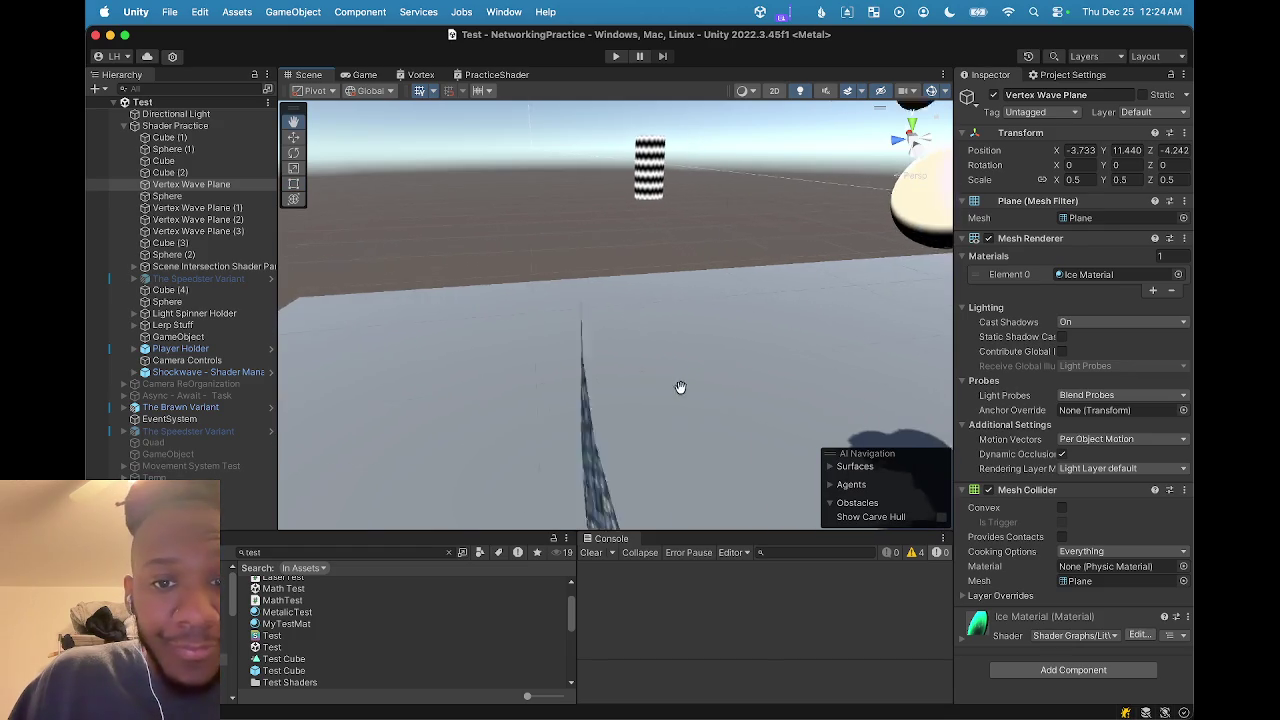
key(f)
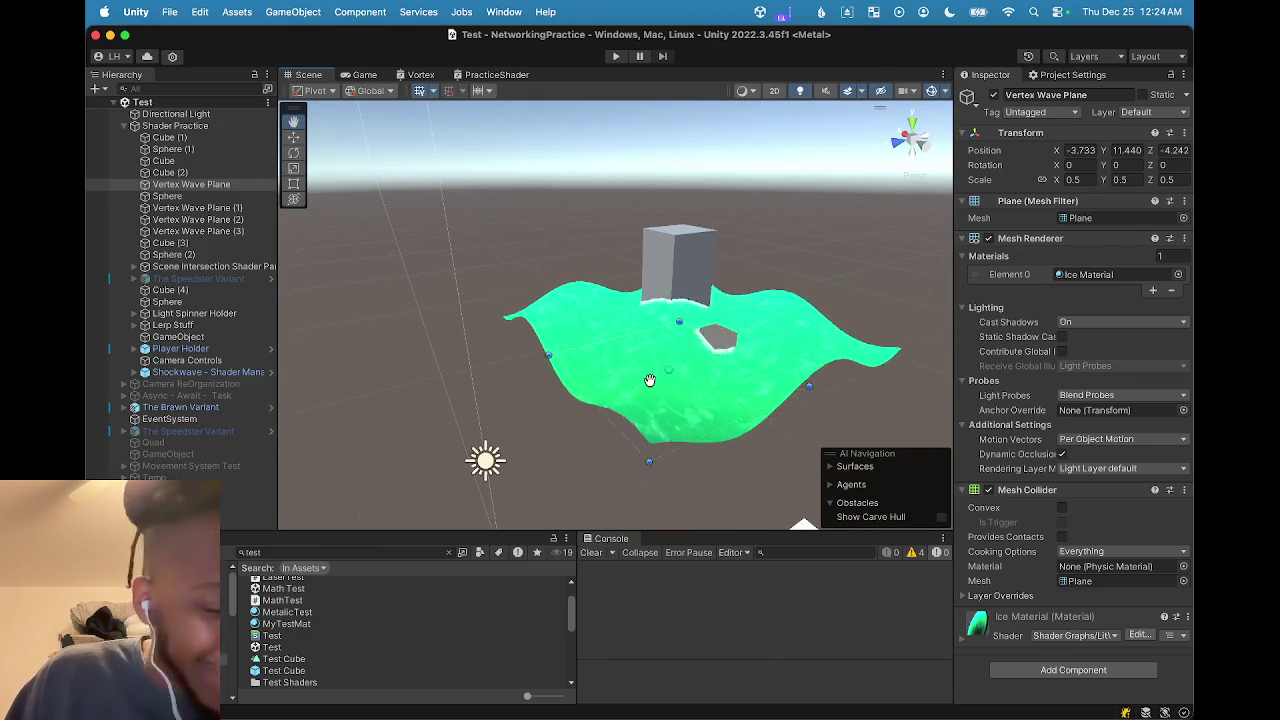
scroll(650, 385, down, 10)
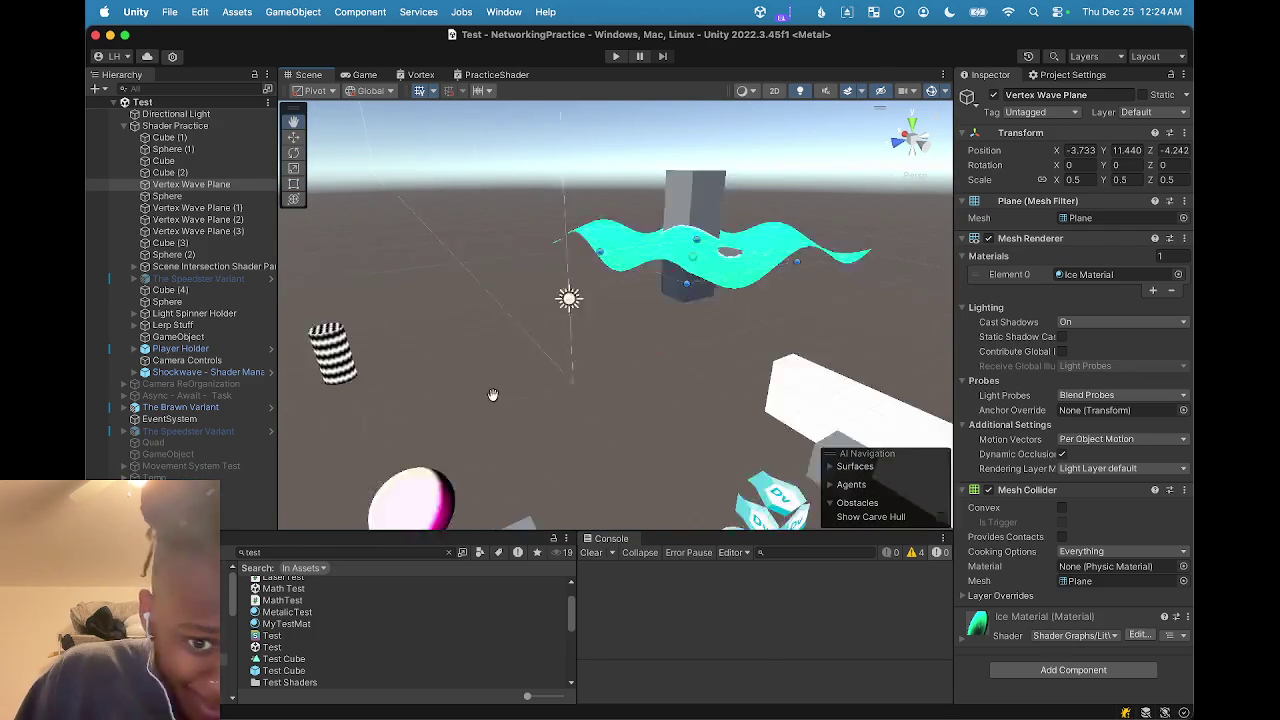
scroll(585, 304, up, 10)
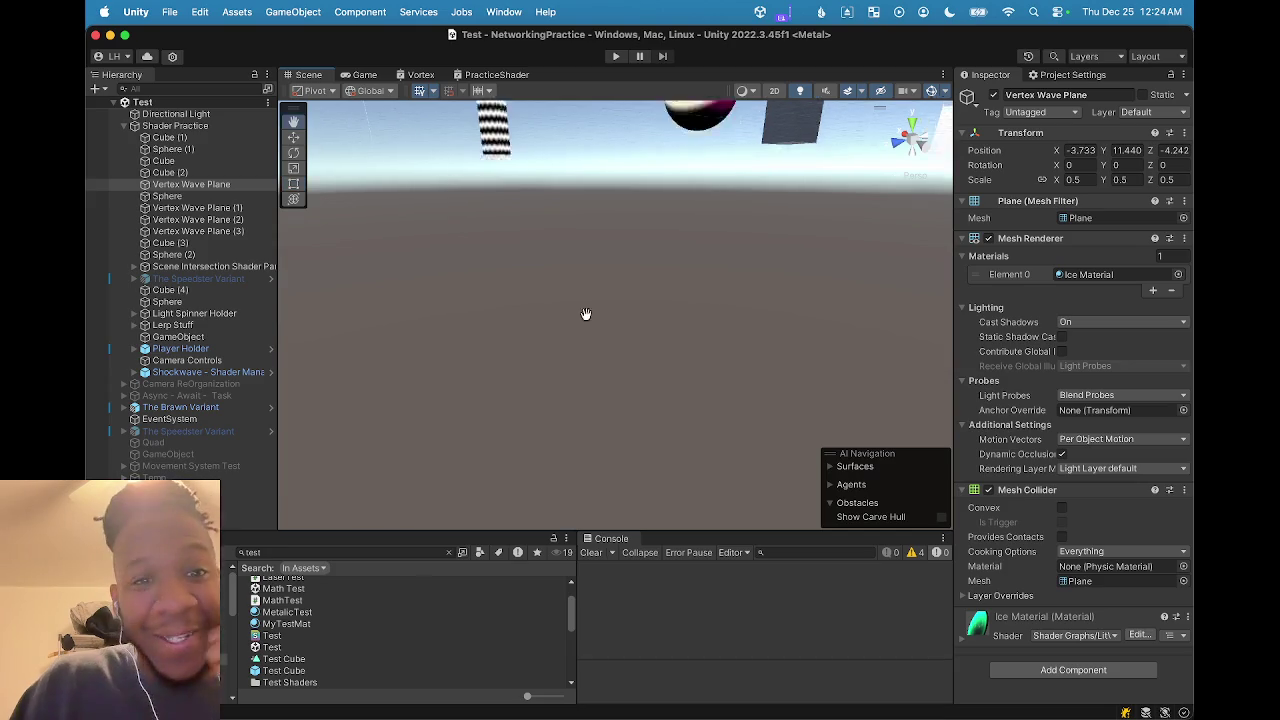
scroll(549, 388, down, 5)
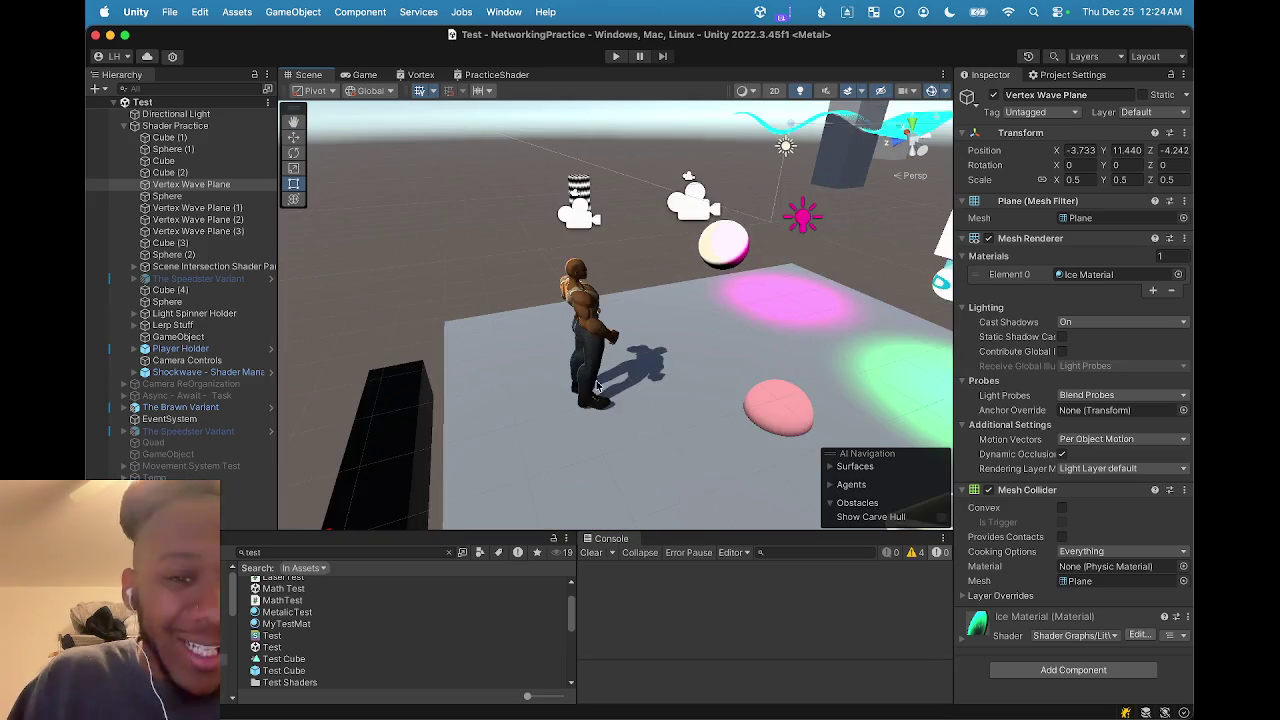
drag(601, 387, 565, 388)
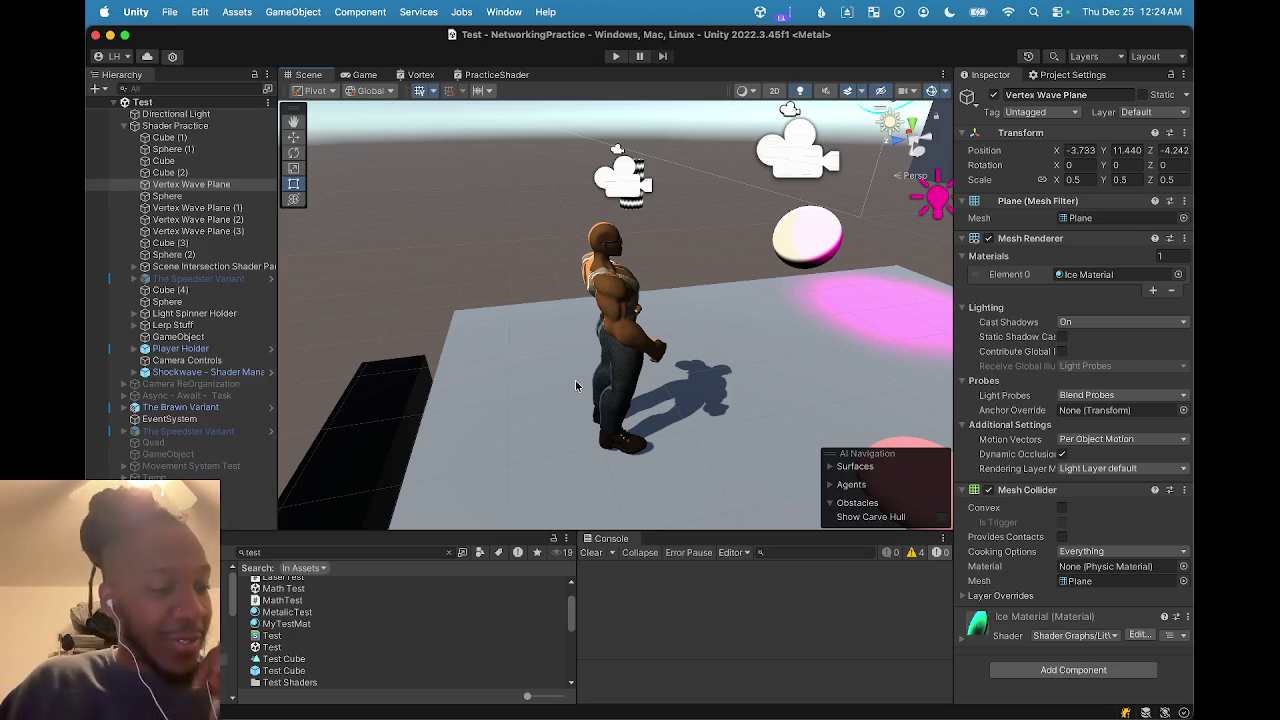
scroll(575, 380, up, 10)
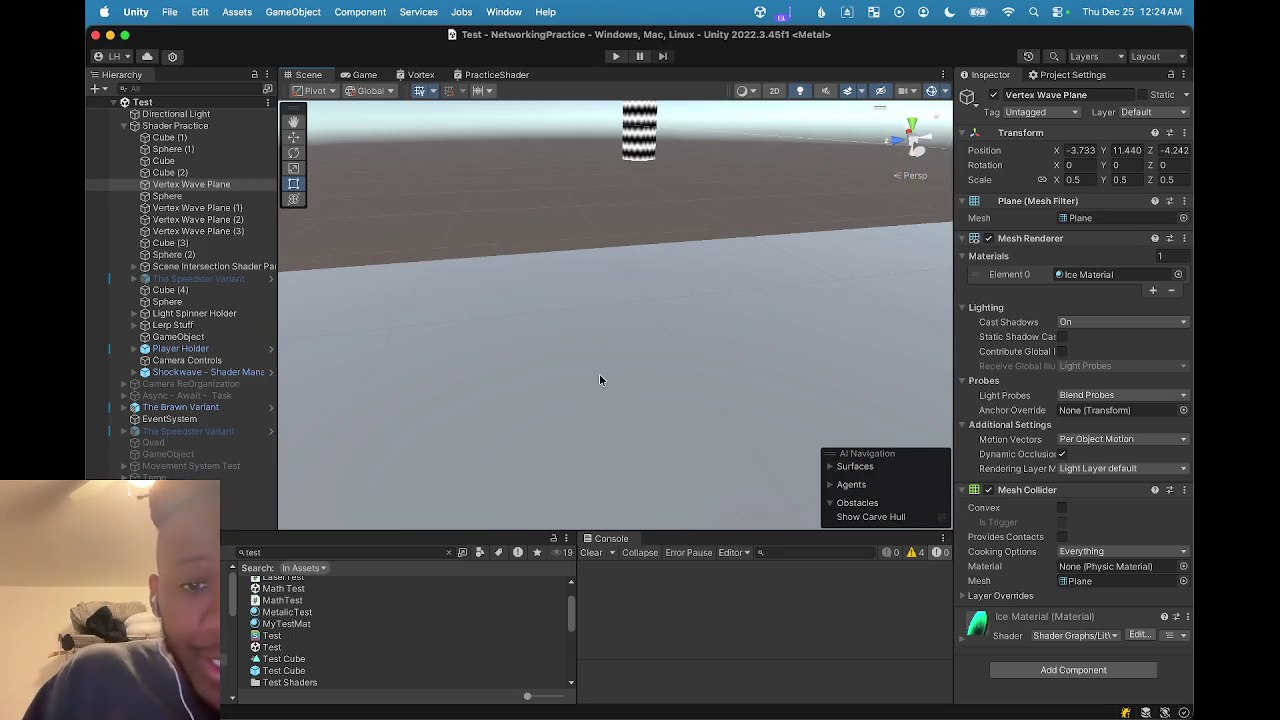
mouse_move(601, 381)
mouse_down()
mouse_move(494, 371)
mouse_move(560, 371)
mouse_move(490, 387)
mouse_move(458, 363)
mouse_move(605, 342)
mouse_move(473, 318)
mouse_move(491, 329)
mouse_move(480, 300)
mouse_move(538, 337)
mouse_up()
scroll(542, 334, down, 5)
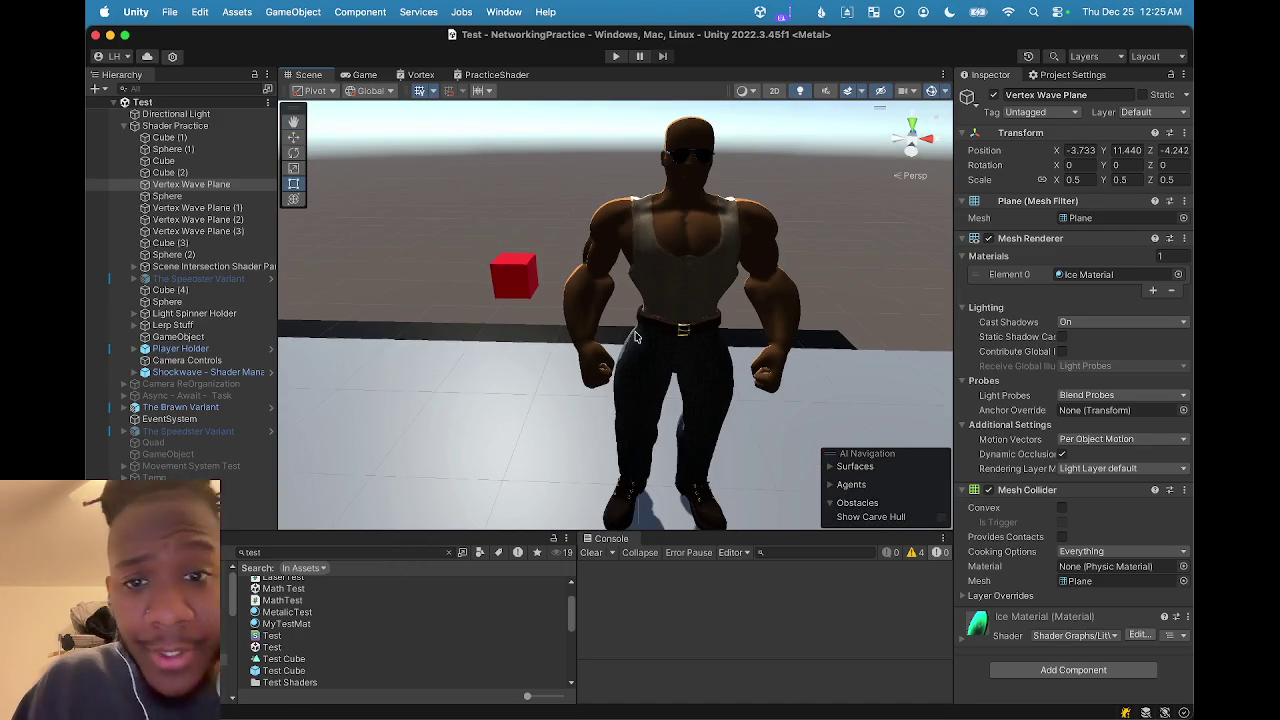
key(t)
click(657, 291)
scroll(657, 296, down, 5)
drag(541, 351, 489, 391)
click(493, 362)
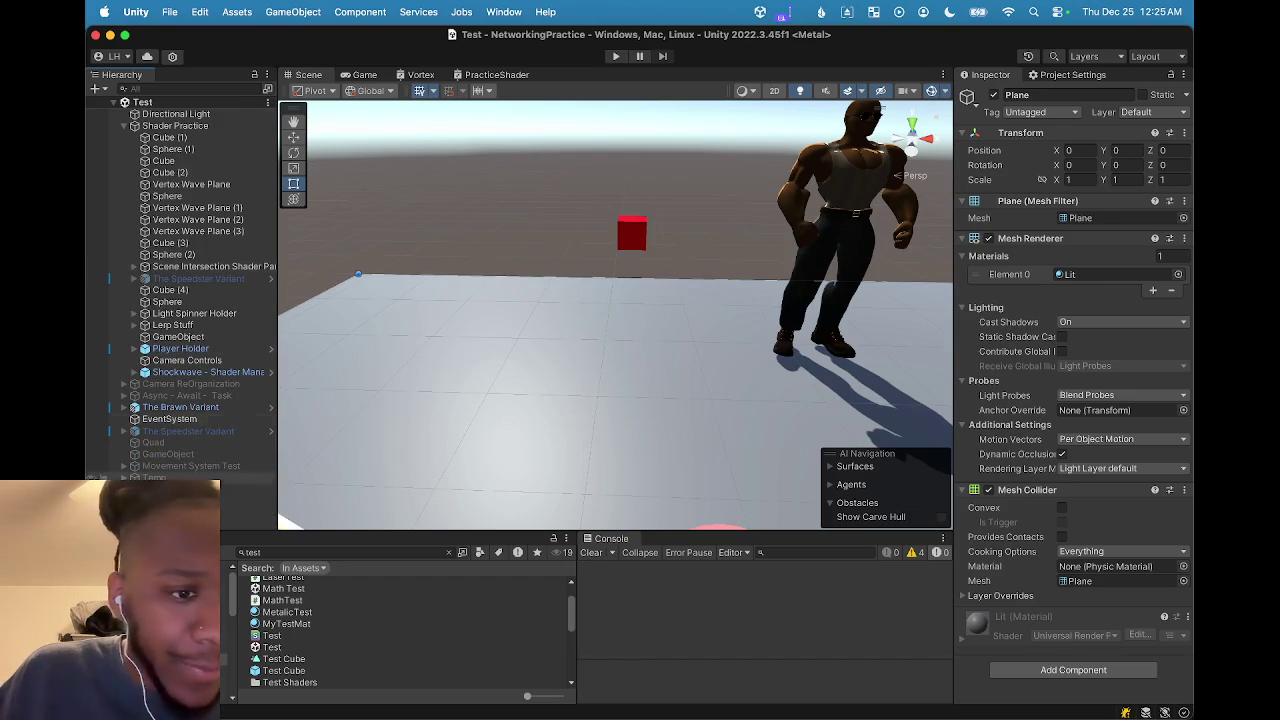
Create an Effects > Particle System from the Hierarchy and view it beside the red cube
right_click(183, 500)
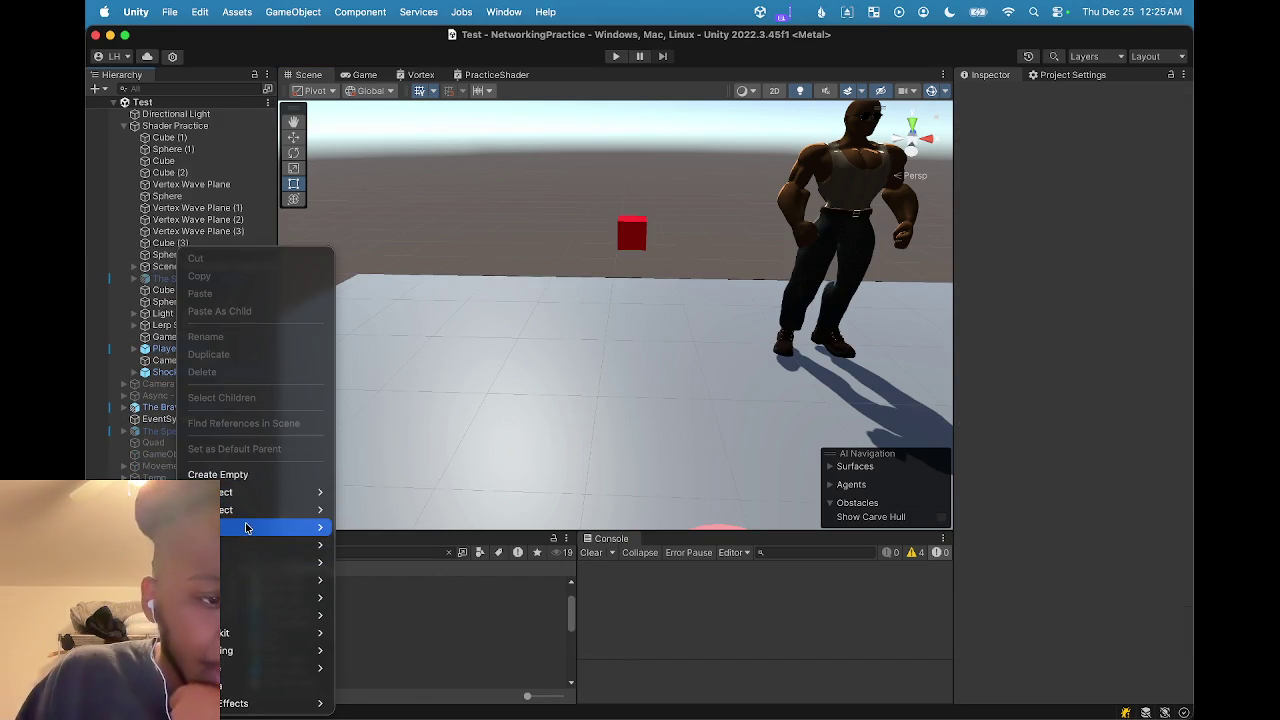
click(409, 535)
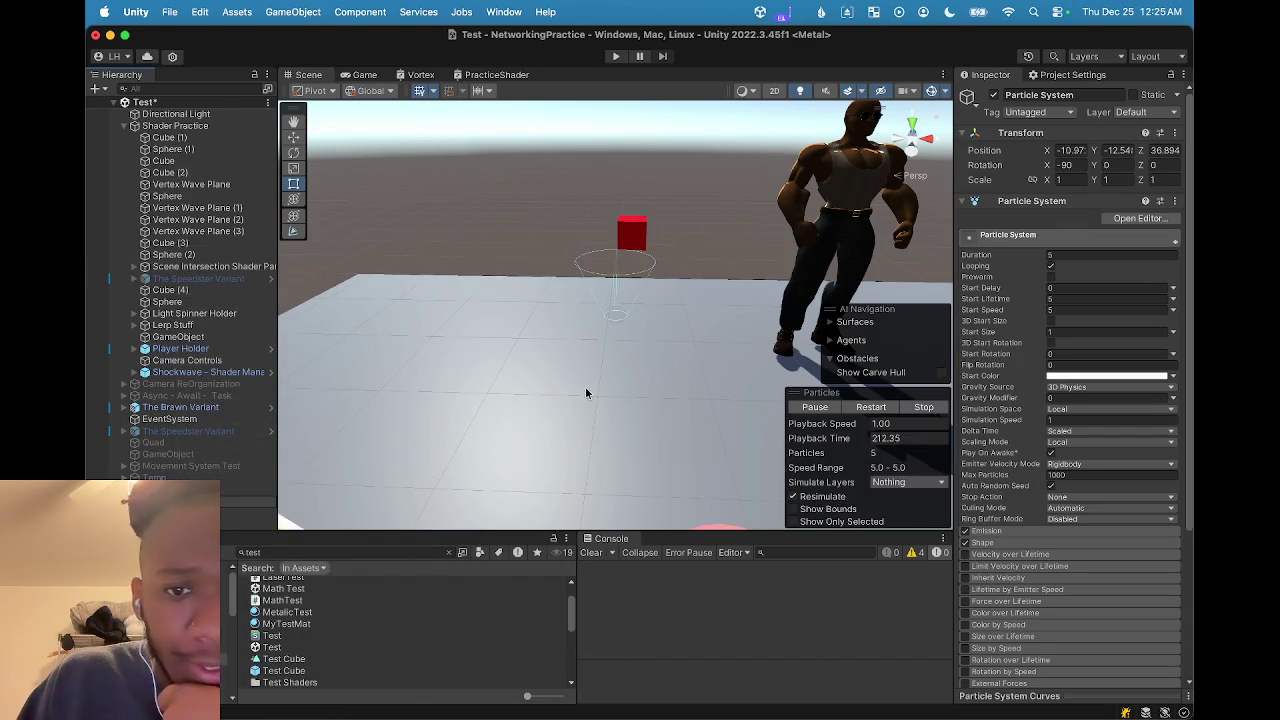
scroll(621, 316, up, 3)
mouse_move(601, 321)
mouse_down()
mouse_move(652, 345)
mouse_move(535, 336)
mouse_up()
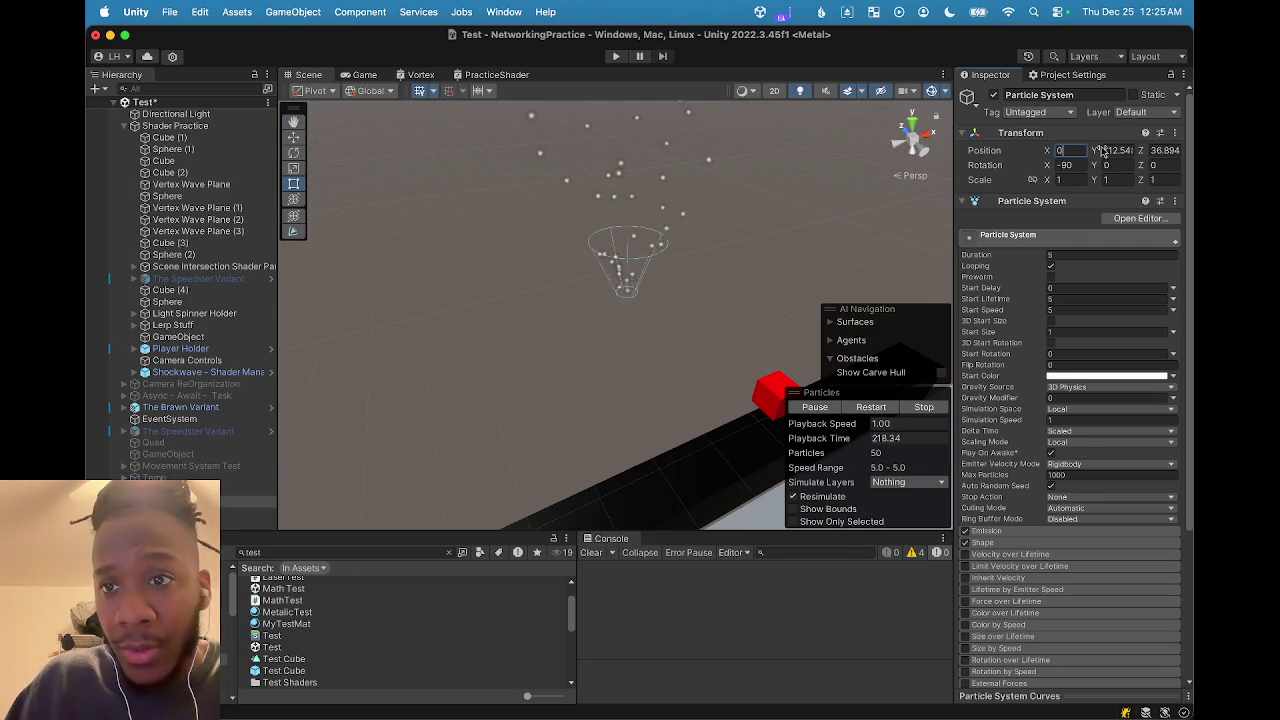
Orbit and zoom the Scene view to inspect the white particles beside the red cube and character
scroll(1115, 166, down, 3)
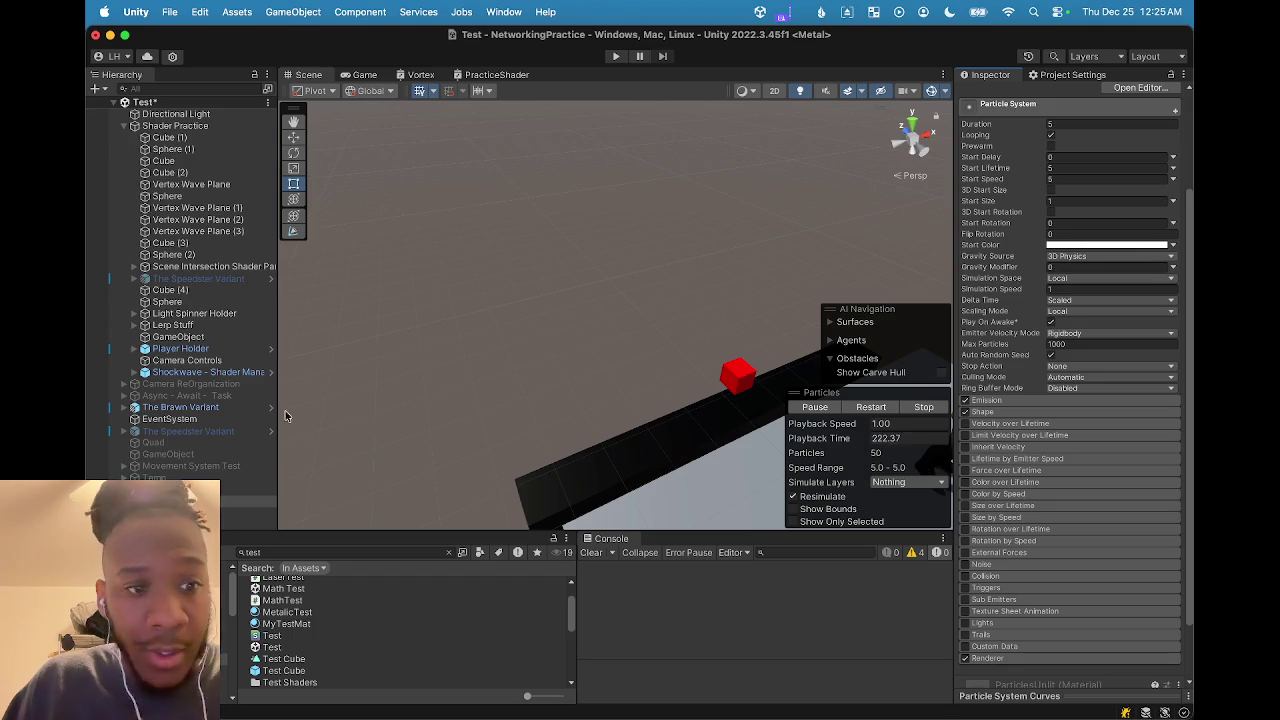
mouse_move(484, 339)
mouse_down()
mouse_move(675, 416)
mouse_move(816, 230)
mouse_move(720, 369)
mouse_move(672, 220)
mouse_move(668, 254)
mouse_up()
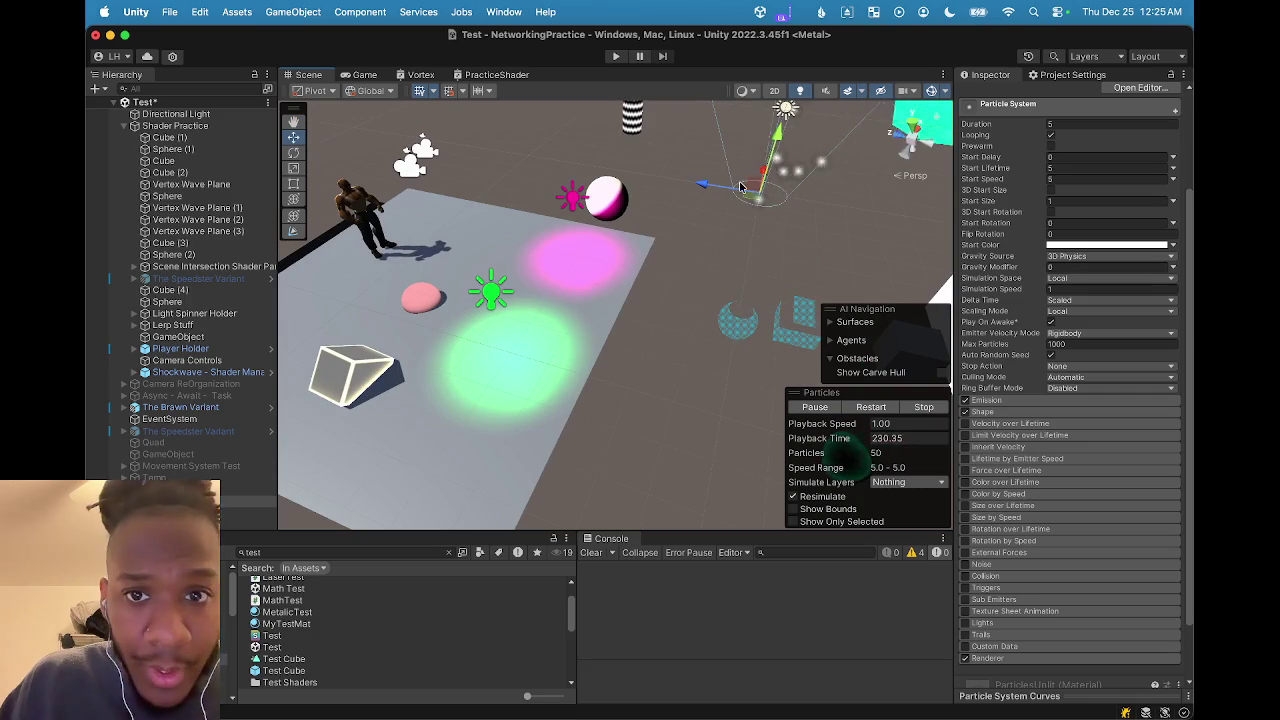
drag(304, 305, 475, 263)
scroll(647, 221, up, 5)
mouse_move(647, 217)
mouse_down()
mouse_move(600, 271)
mouse_move(608, 191)
mouse_move(546, 283)
mouse_move(502, 255)
mouse_move(537, 289)
mouse_move(514, 246)
mouse_move(551, 303)
mouse_move(557, 206)
mouse_move(566, 246)
mouse_move(546, 274)
mouse_move(547, 183)
mouse_move(520, 123)
mouse_move(614, 234)
mouse_move(614, 306)
mouse_move(617, 283)
mouse_move(645, 262)
mouse_up()
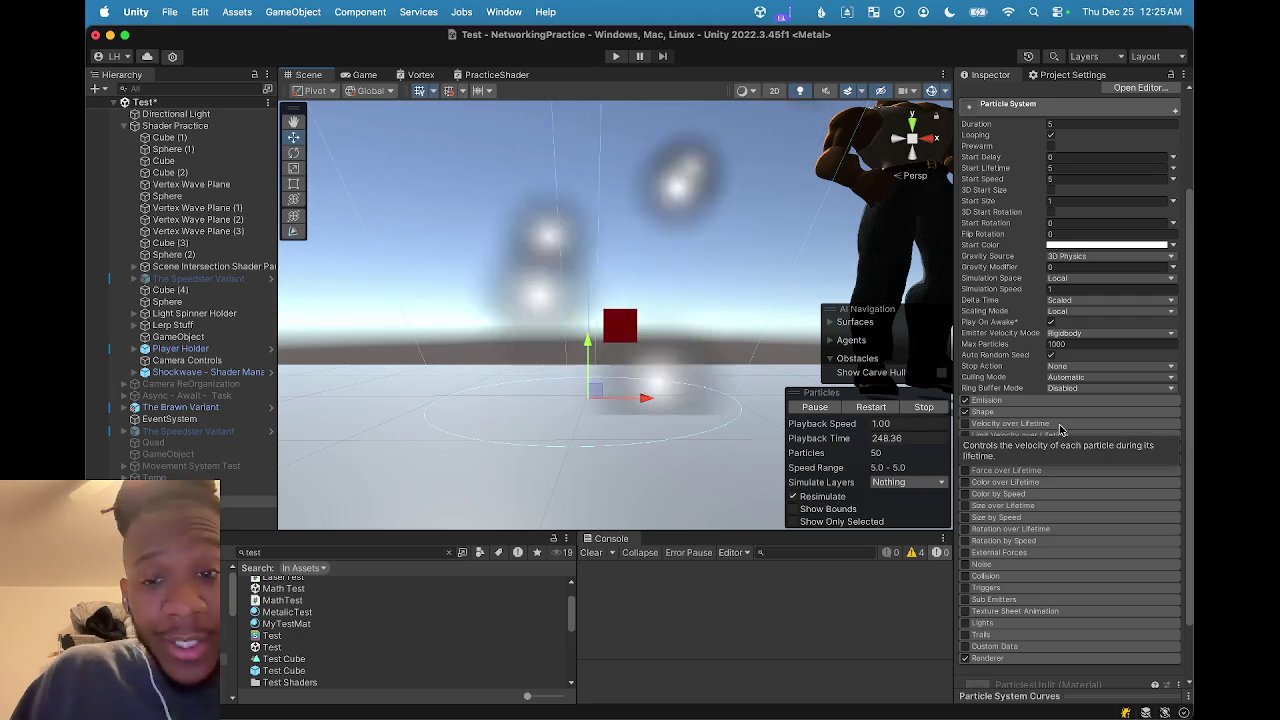
Toggle the Renderer module open and closed, then expand Shape to show the Cone's Angle 25, Radius 1
scroll(1010, 560, down, 3)
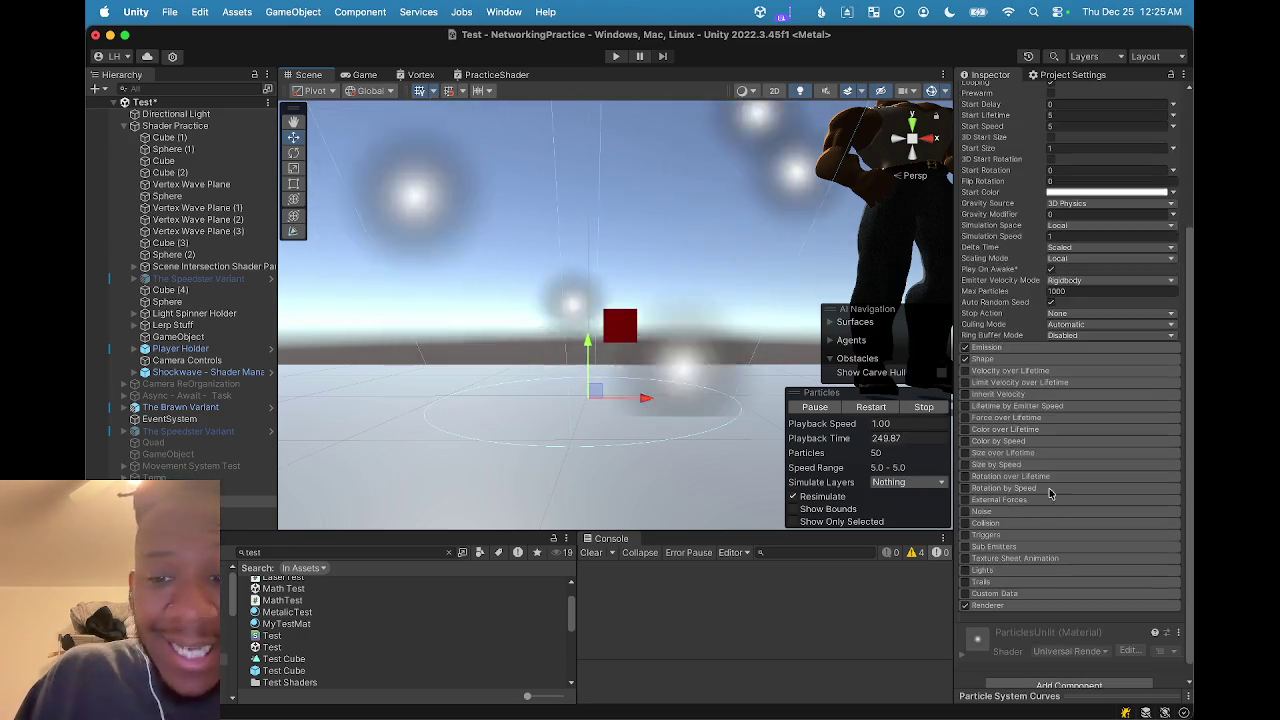
click(990, 605)
scroll(1000, 600, down, 5)
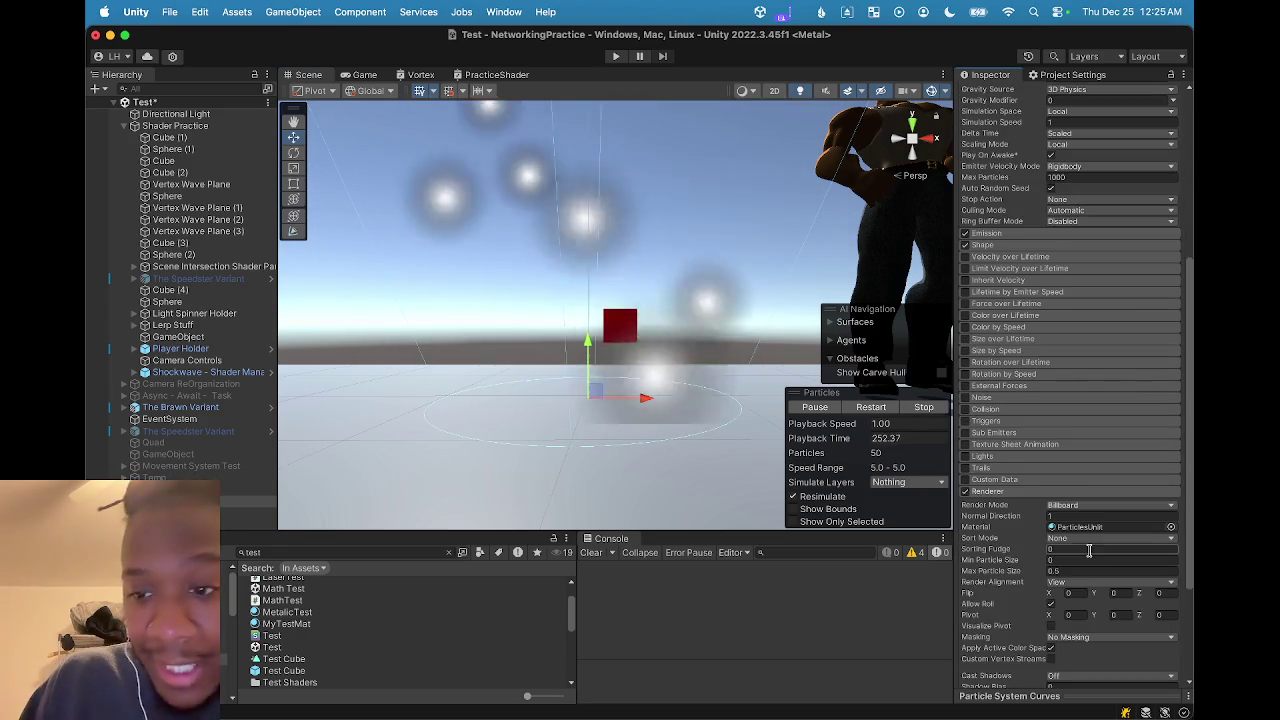
scroll(1089, 550, down, 7)
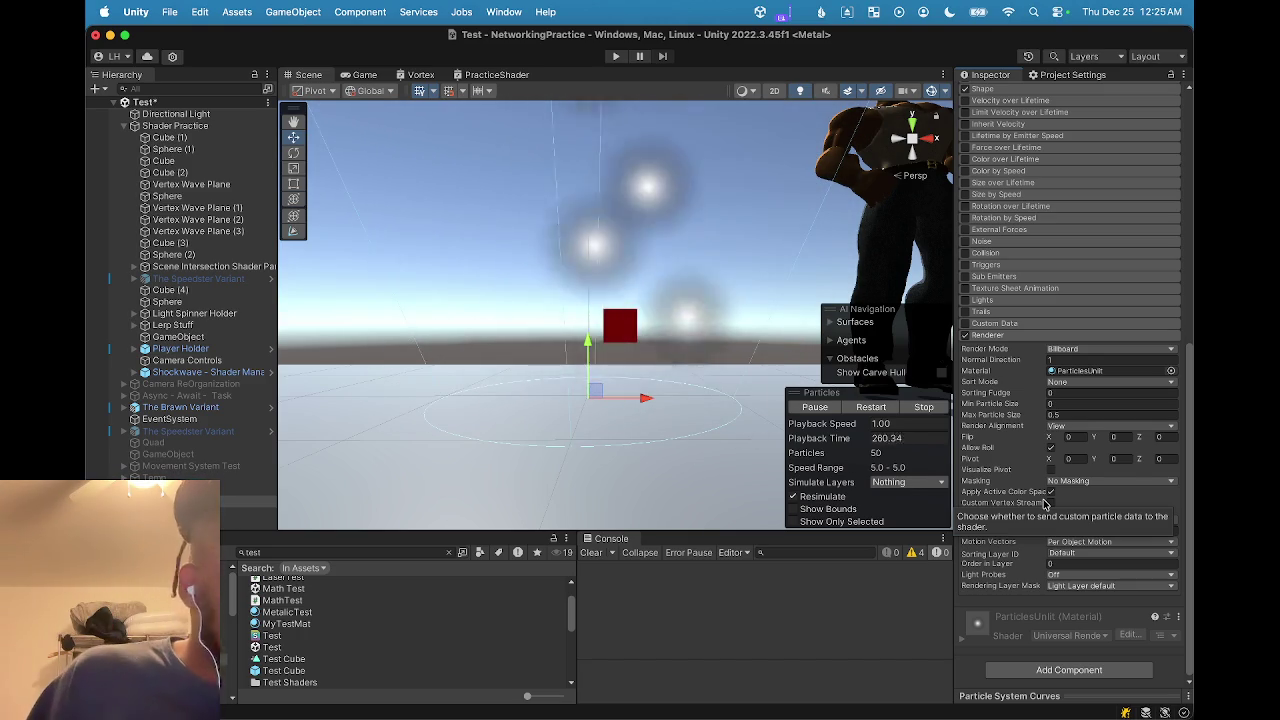
click(988, 336)
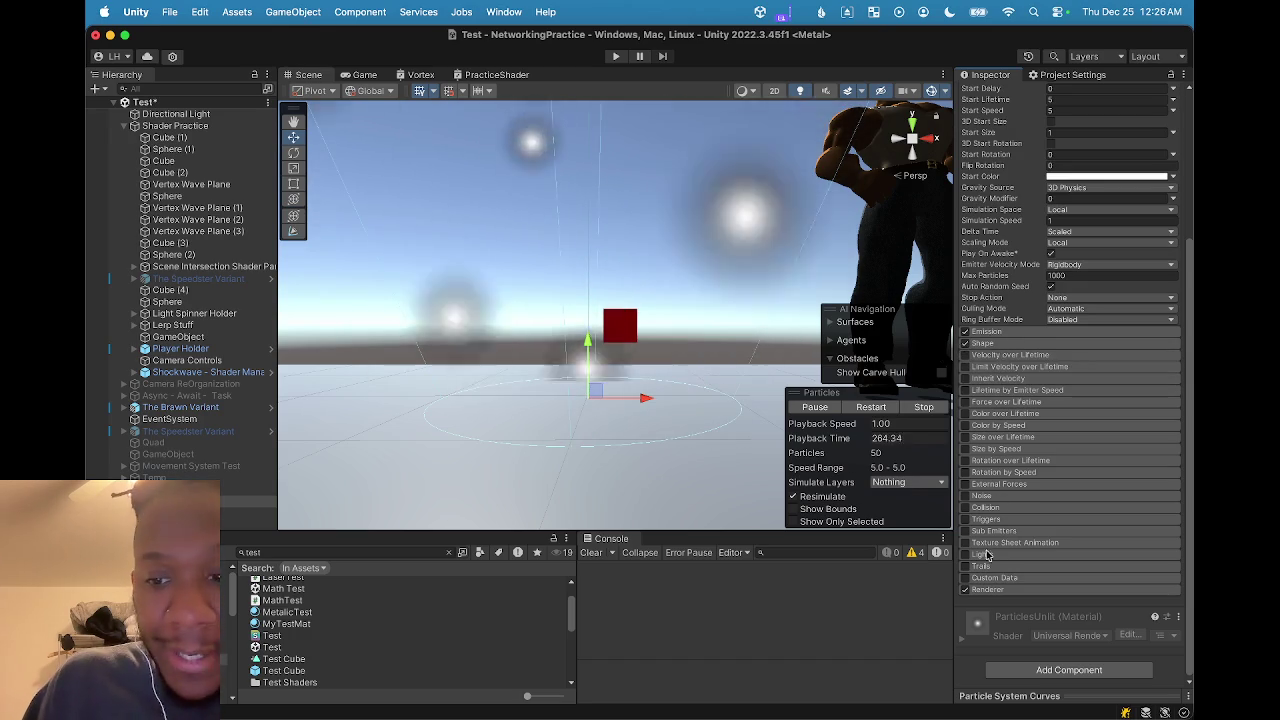
click(1005, 590)
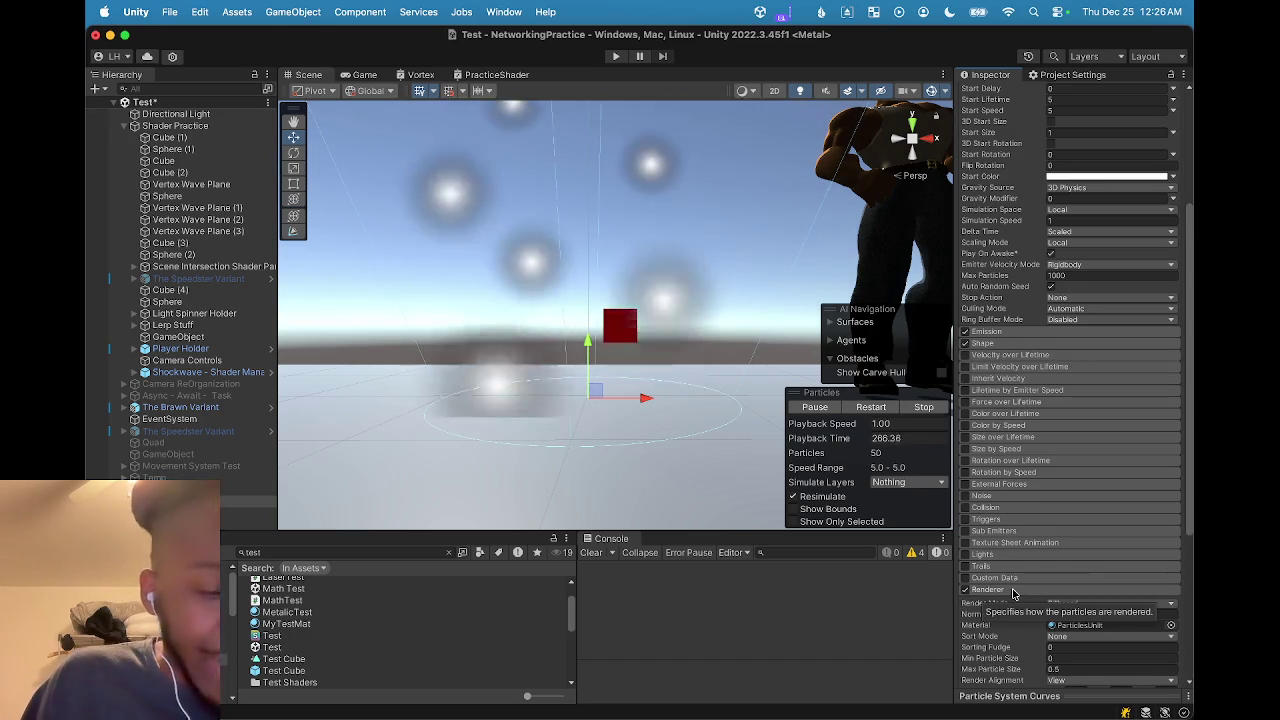
scroll(1070, 550, down, 2)
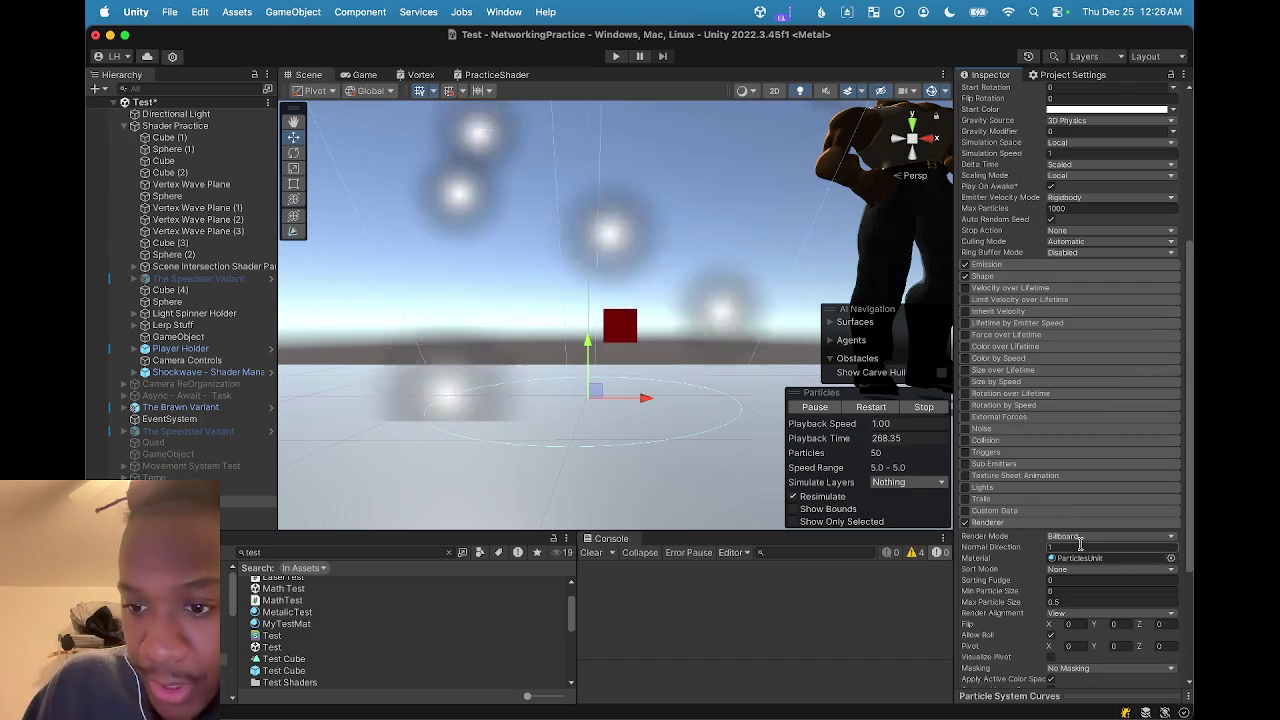
scroll(1070, 420, up, 1)
click(998, 310)
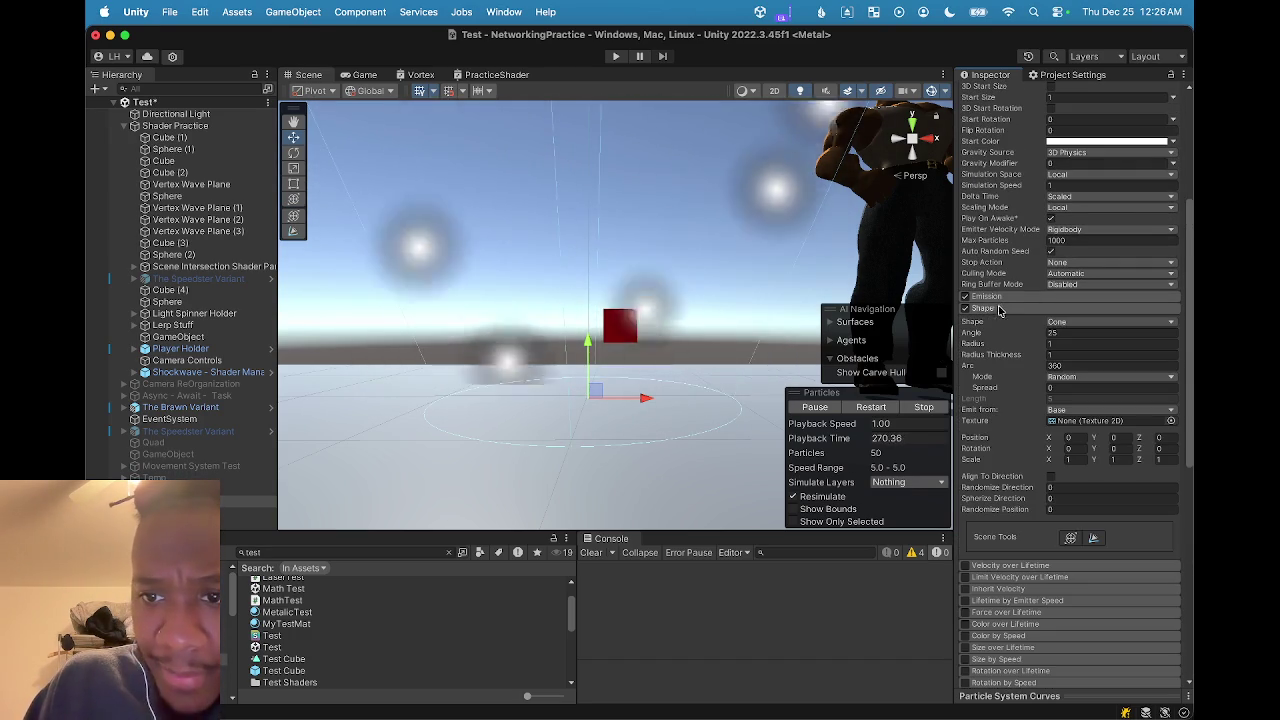
Change the emitter shape from Cone to Rectangle and frame the particle system
click(1100, 321)
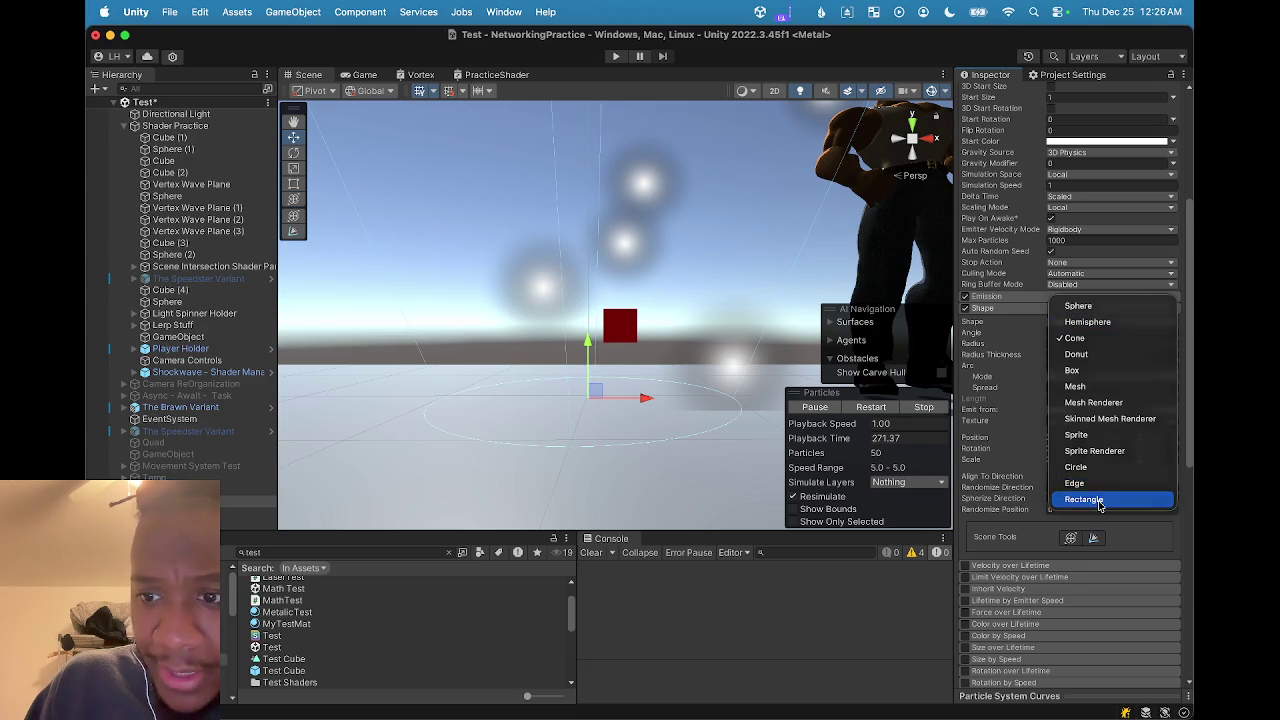
click(1099, 505)
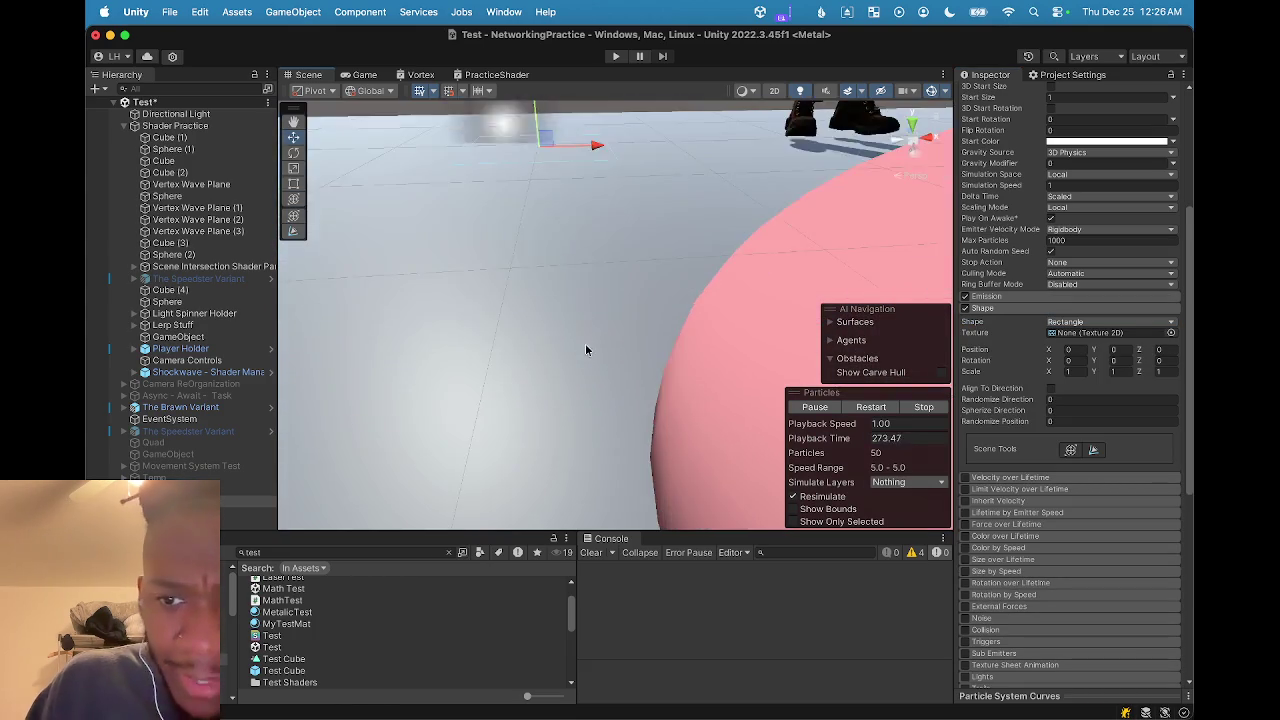
key(f)
key(e)
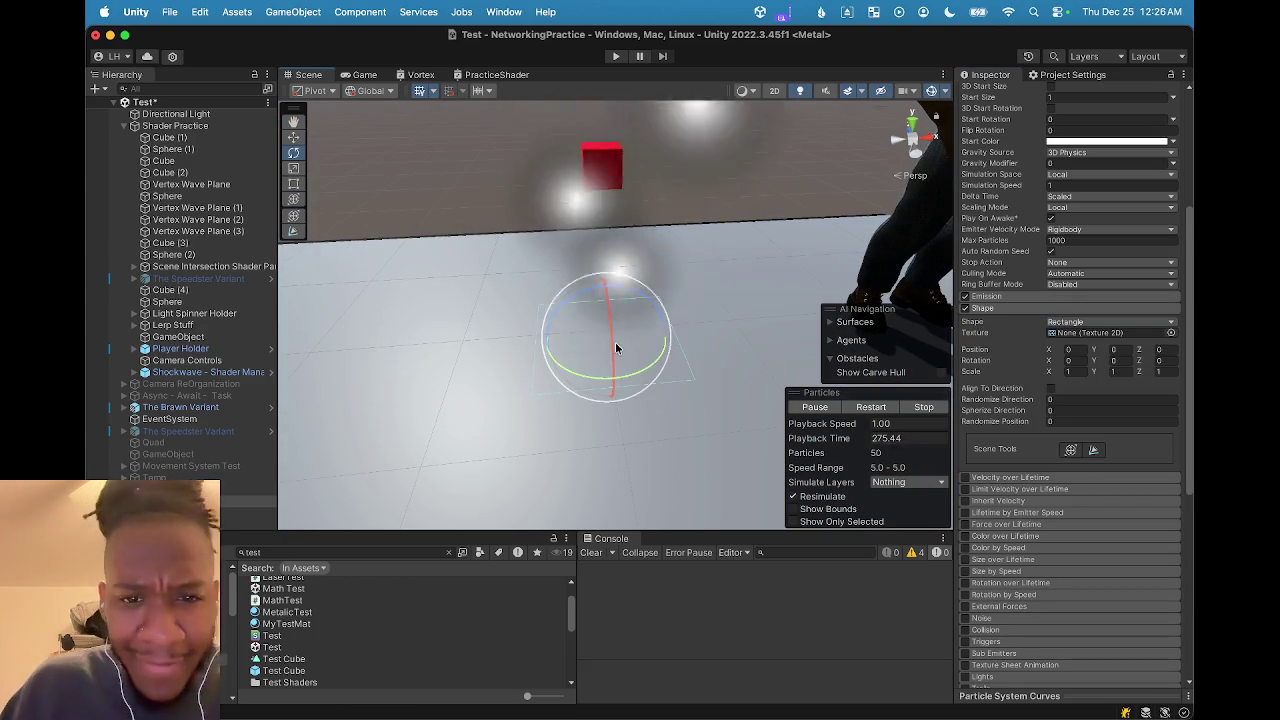
key(w)
key(r)
Stretch the Rectangle emitter to a Shape Scale X of 4.75 and return to the Move tool
mouse_move(650, 334)
mouse_down()
mouse_move(872, 345)
mouse_move(741, 336)
mouse_up()
scroll(547, 337, down, 5)
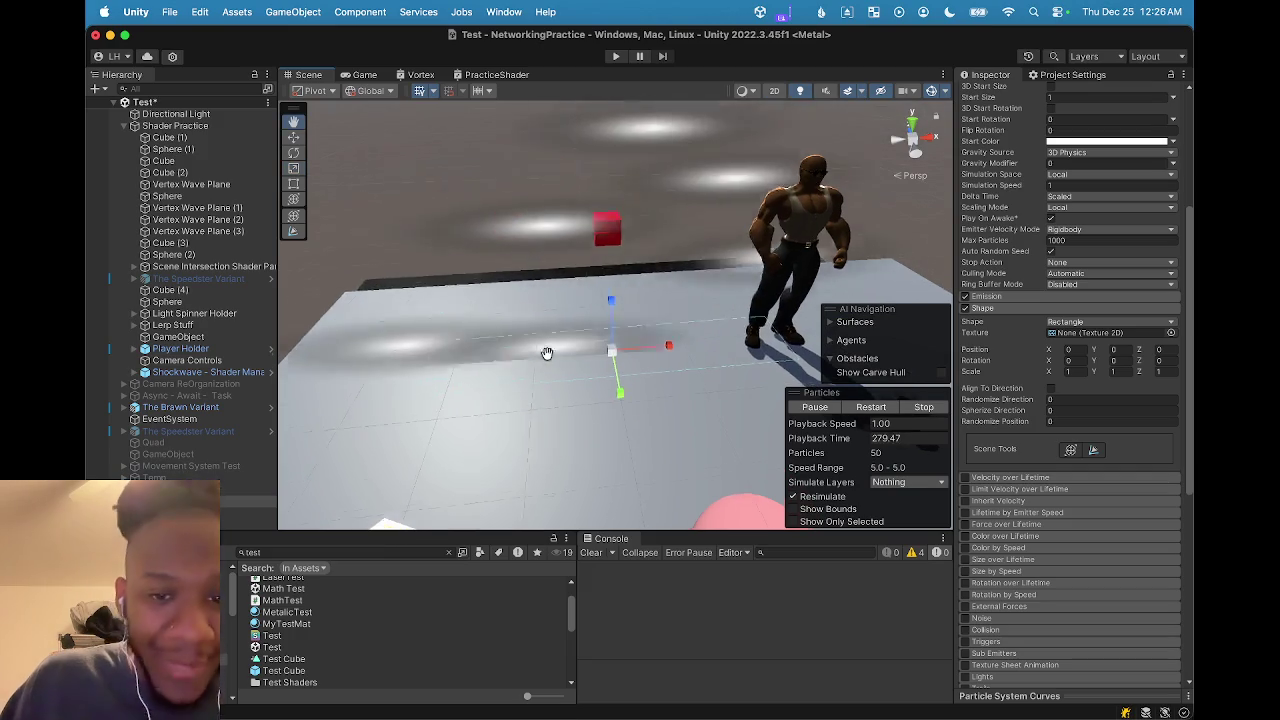
scroll(640, 351, up, 3)
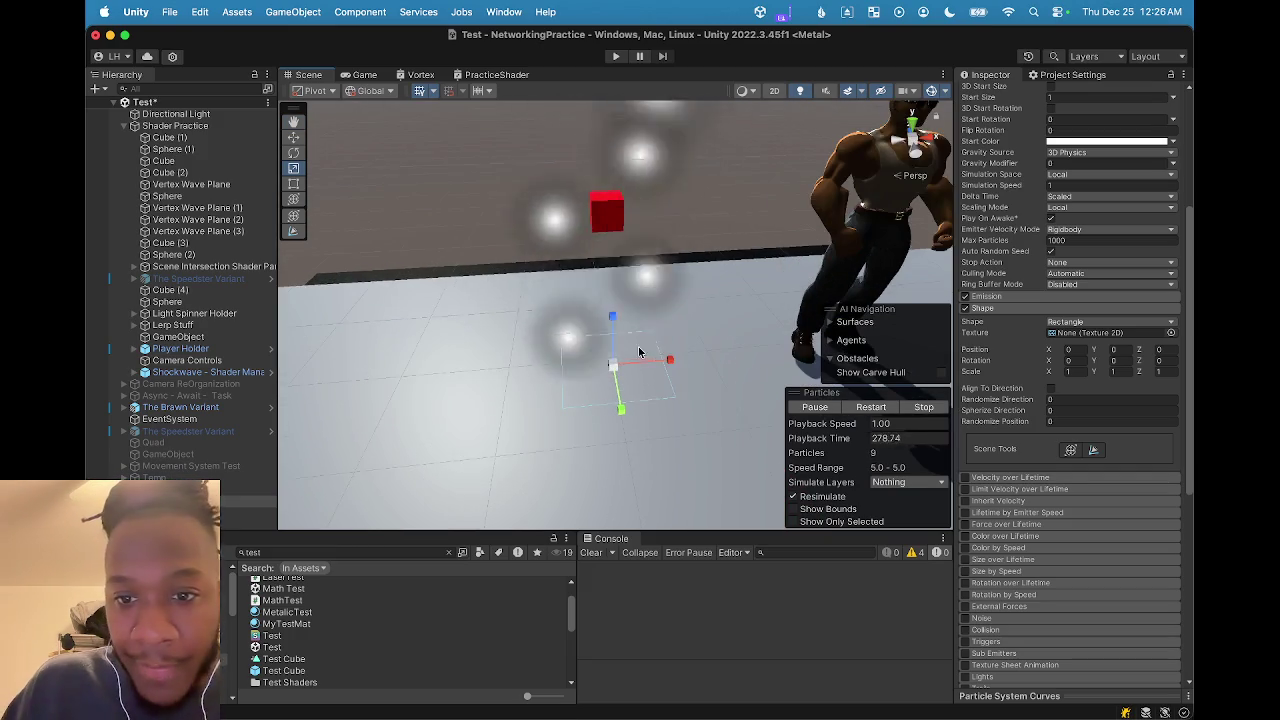
scroll(640, 351, up, 2)
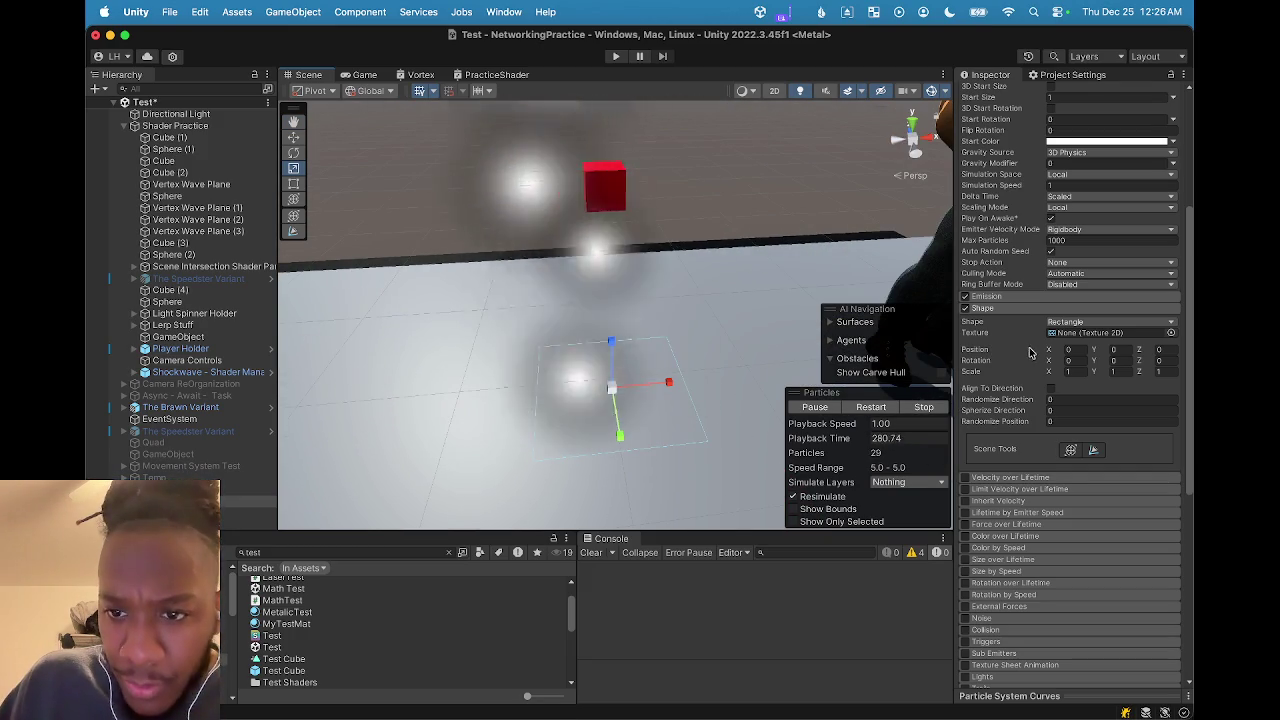
drag(1048, 371, 1120, 376)
scroll(555, 322, down, 3)
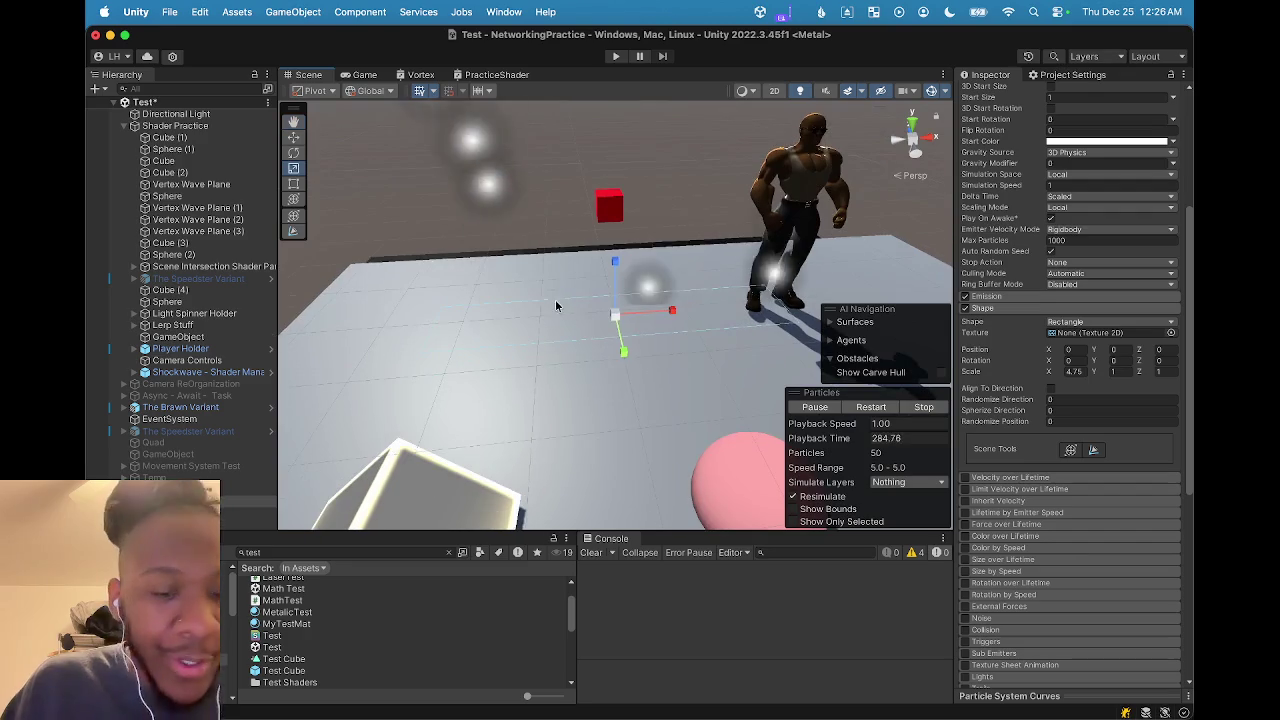
key(w)
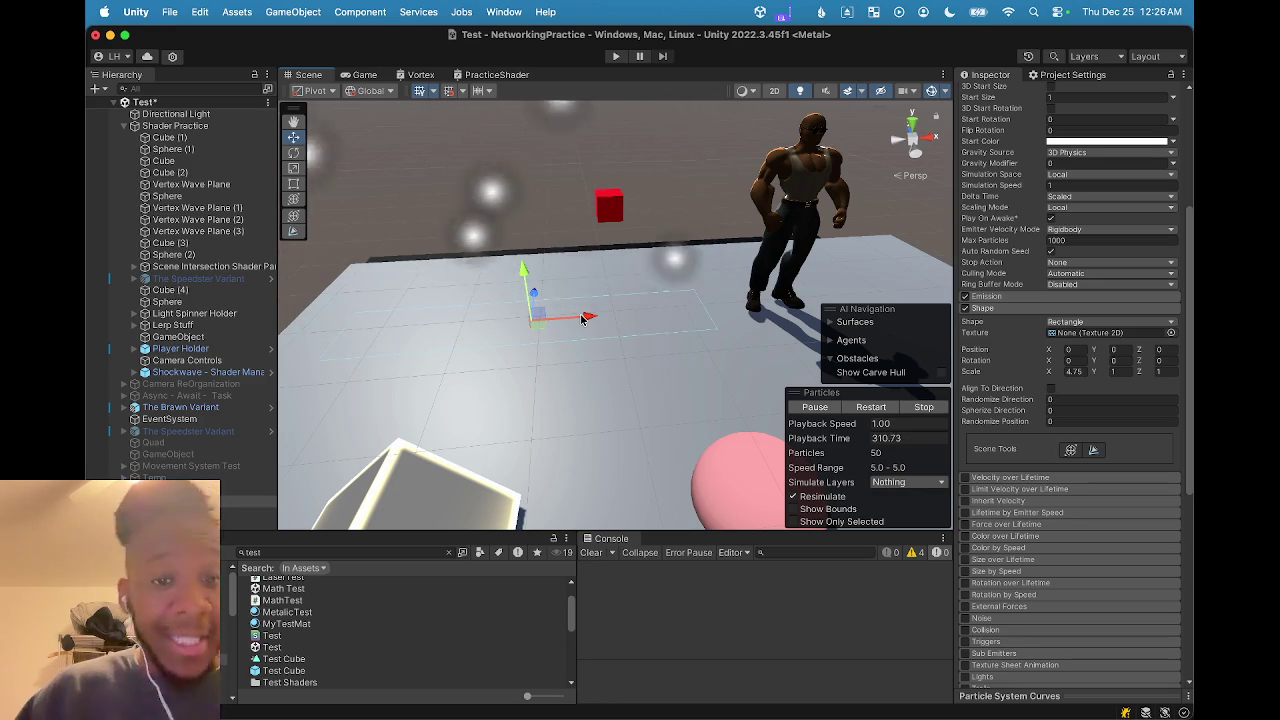
mouse_move(584, 318)
mouse_down()
mouse_move(680, 274)
mouse_move(600, 330)
mouse_move(649, 400)
mouse_move(653, 363)
mouse_up()
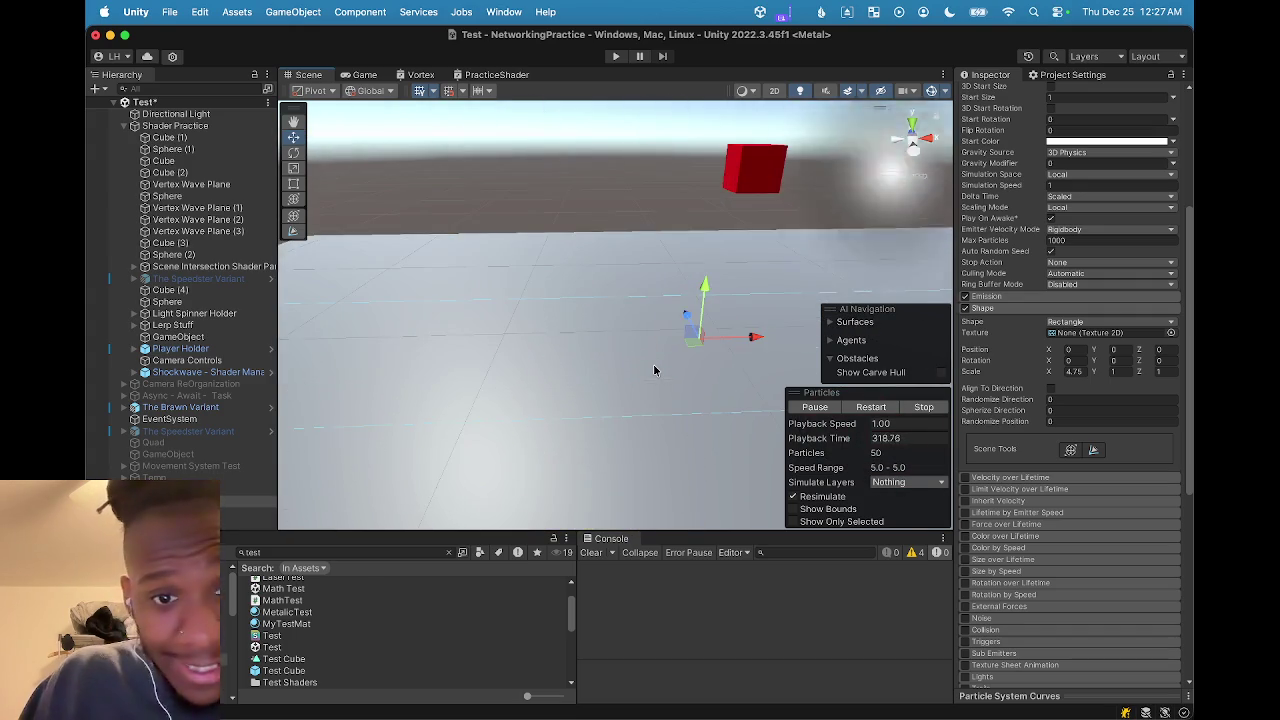
Collapse the Shape module and pan around the floor particles toward the red cube and character
drag(634, 380, 567, 422)
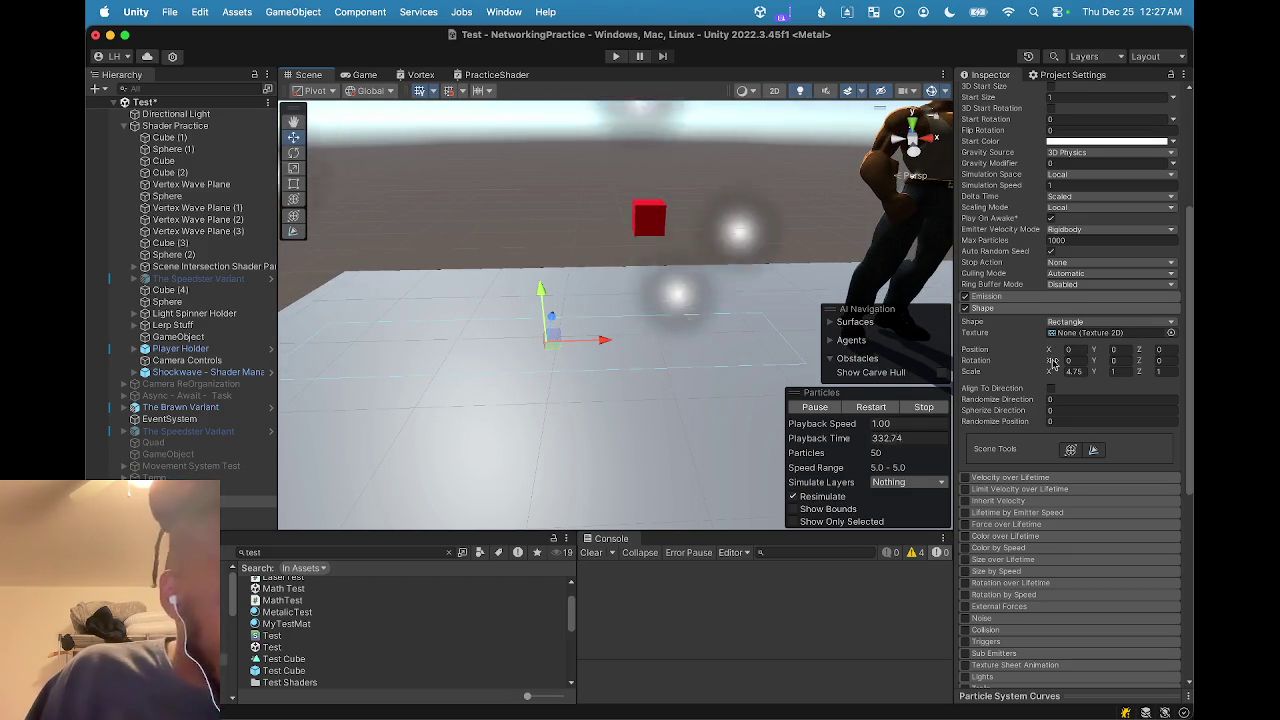
click(1034, 311)
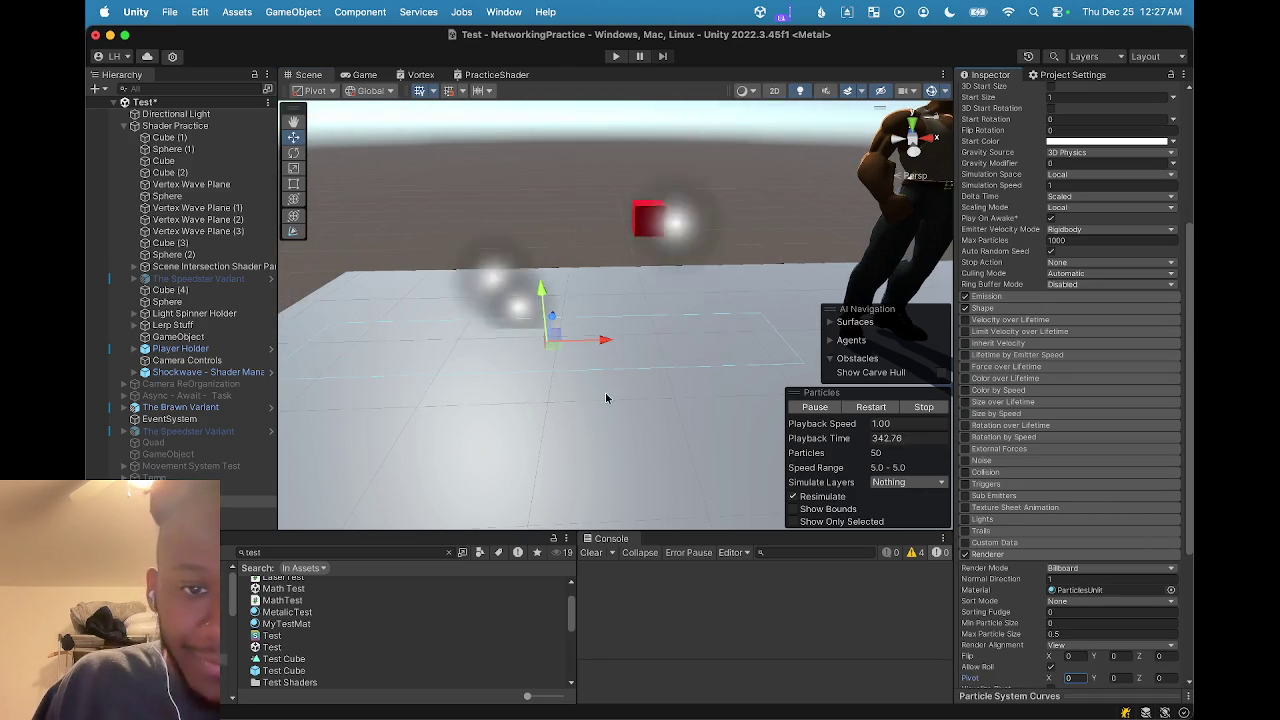
scroll(613, 401, down, 2)
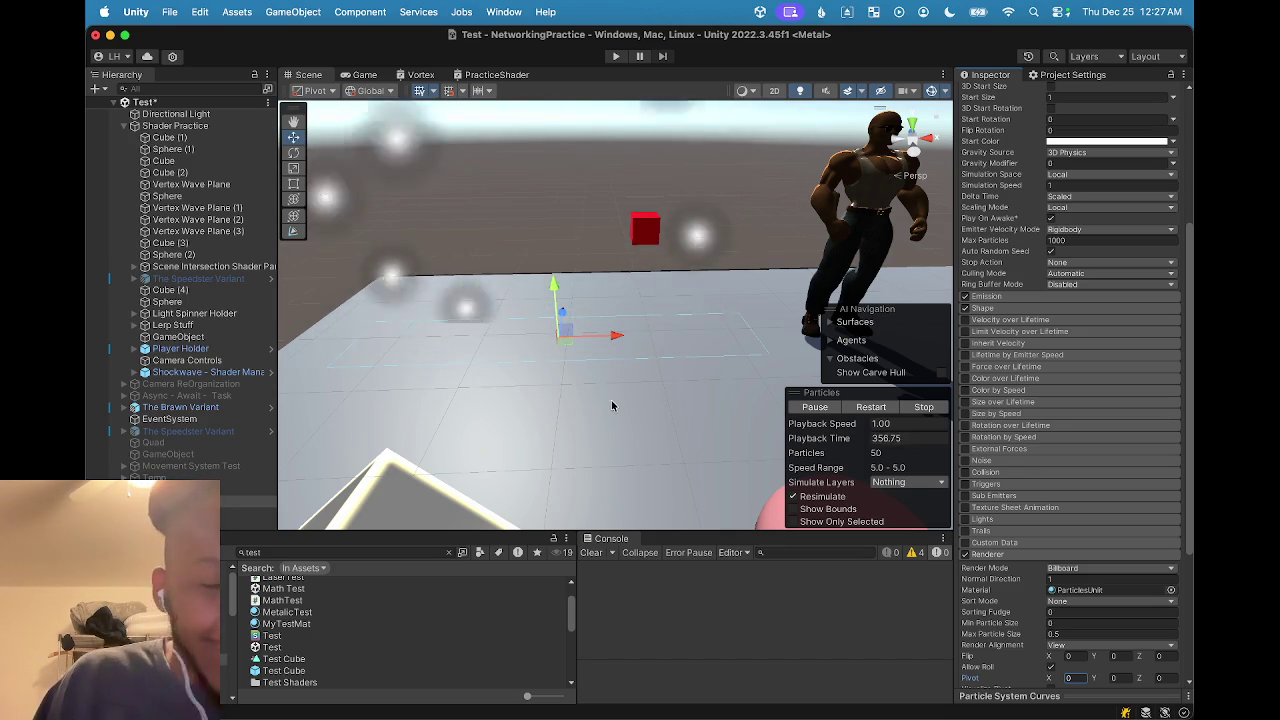
scroll(613, 401, up, 3)
drag(613, 404, 654, 377)
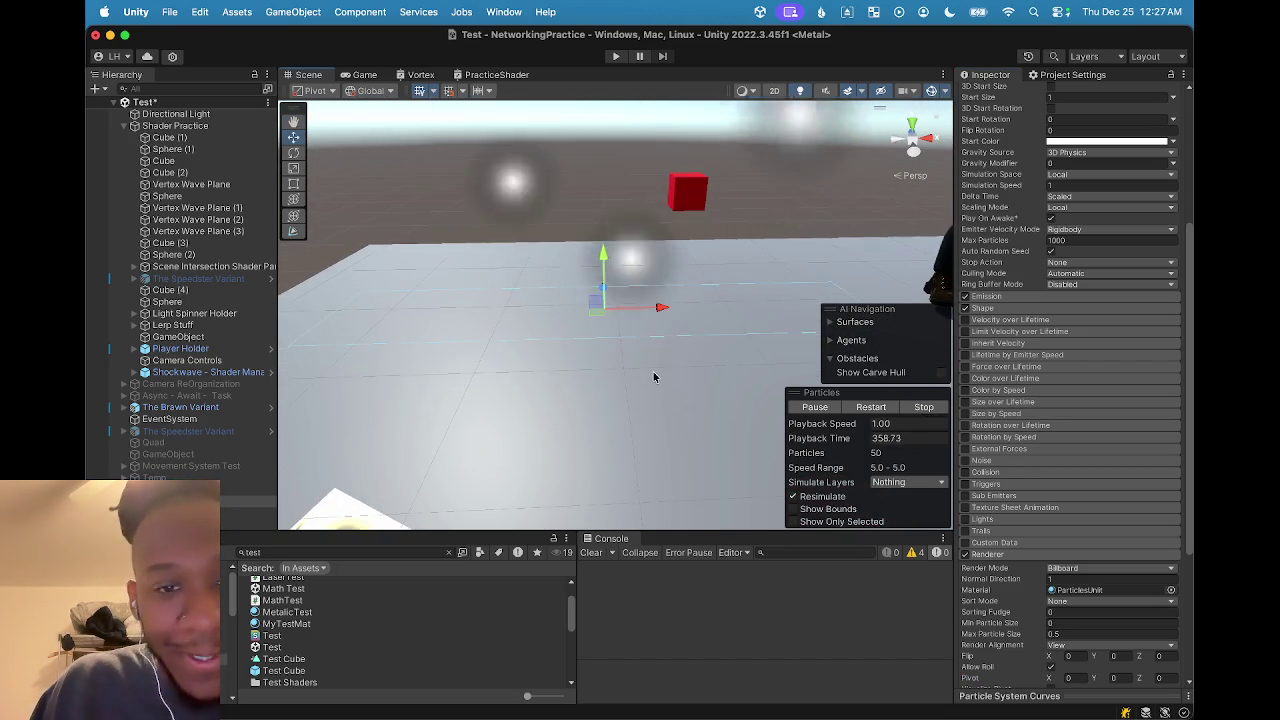
scroll(643, 364, down, 3)
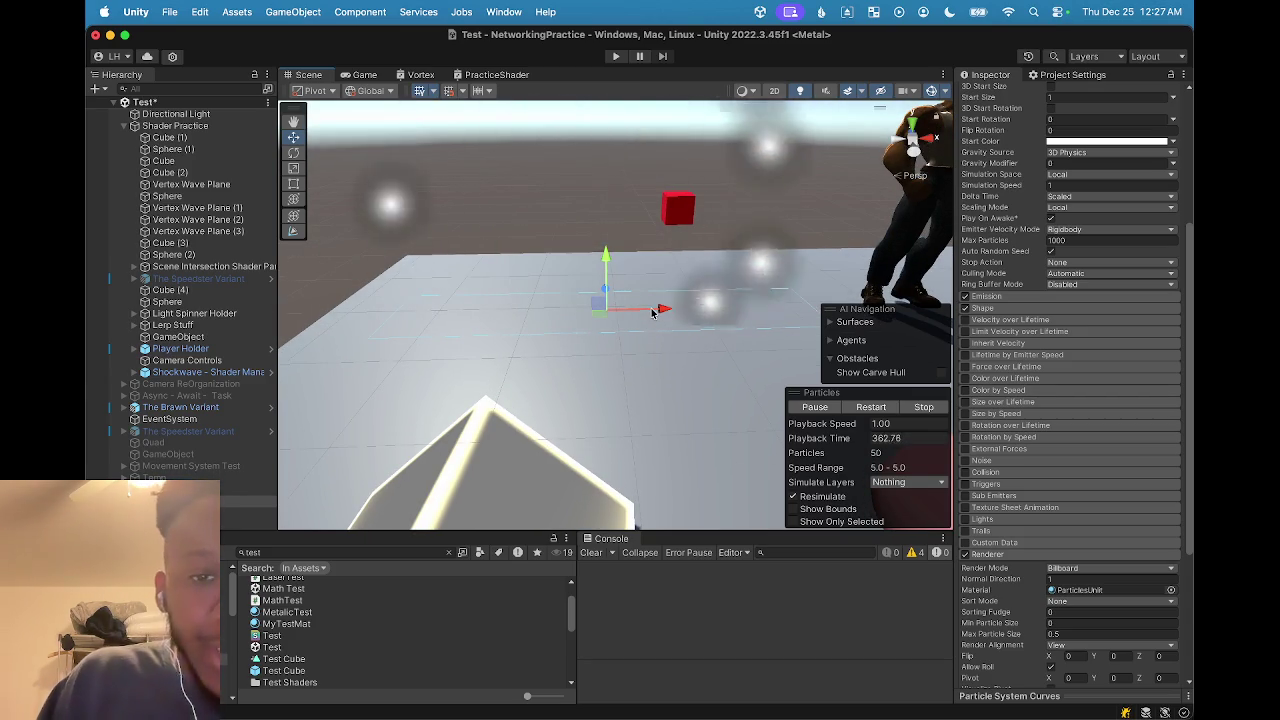
scroll(586, 331, up, 3)
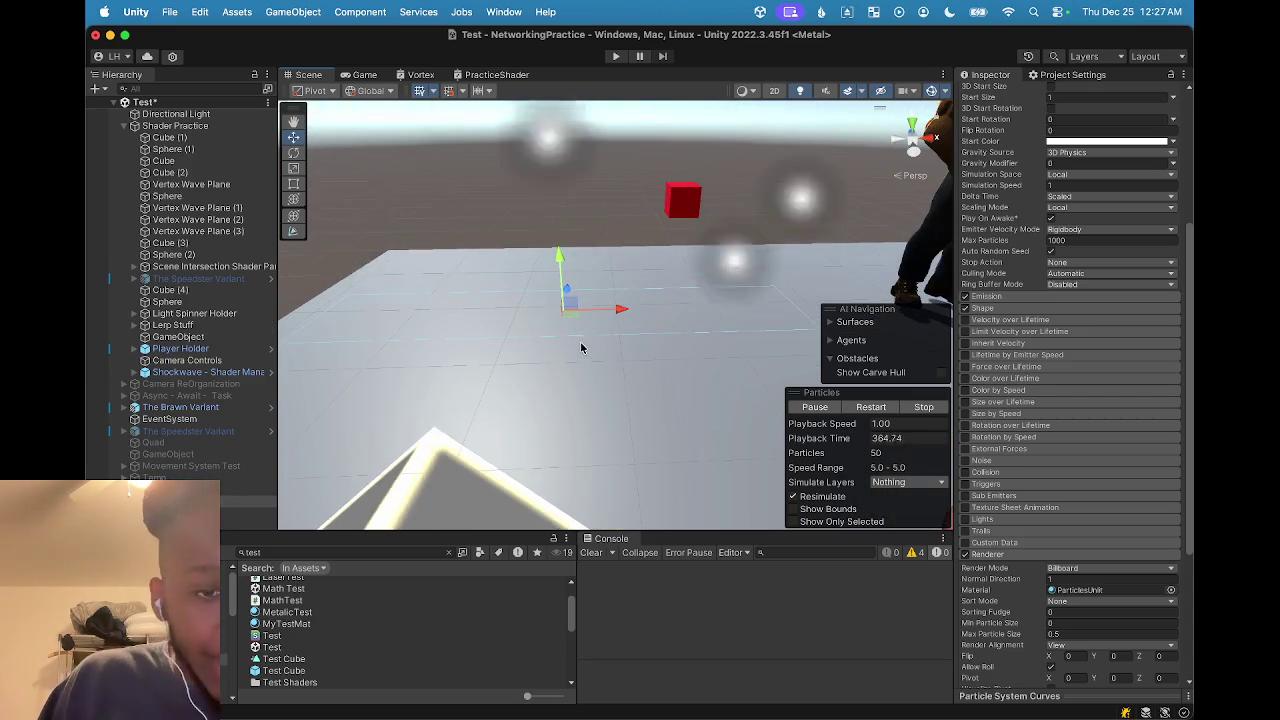
drag(595, 366, 580, 368)
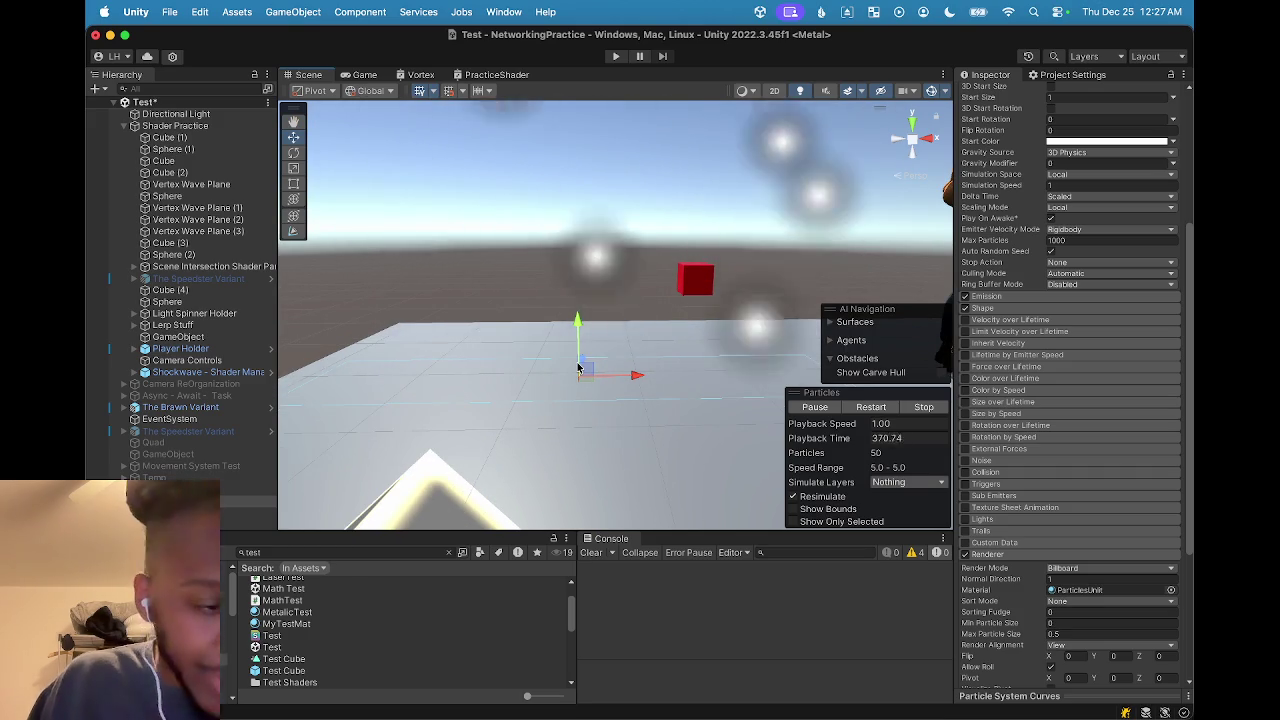
mouse_move(577, 368)
mouse_down()
mouse_move(506, 380)
mouse_move(514, 403)
mouse_move(548, 398)
mouse_up()
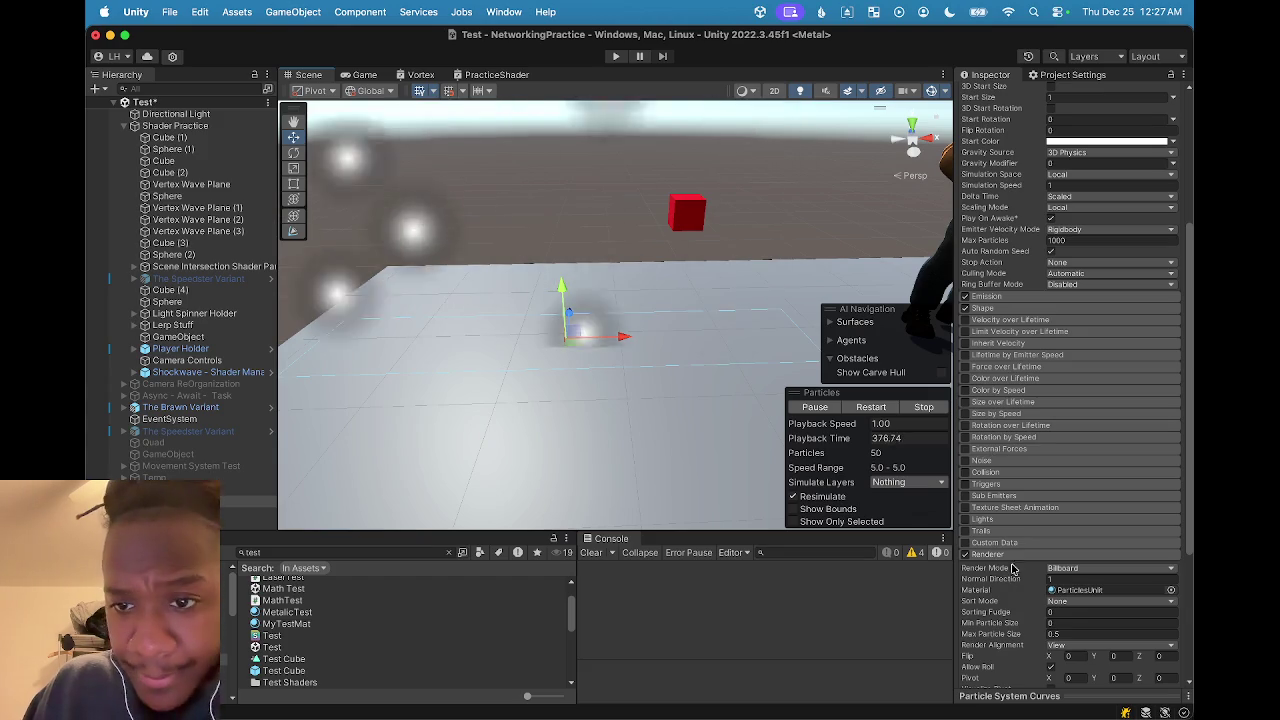
Toggle the Renderer and Shape modules, then ping the ParticlesUnlit material from the Renderer's Material field
scroll(995, 457, down, 3)
scroll(1023, 450, down, 3)
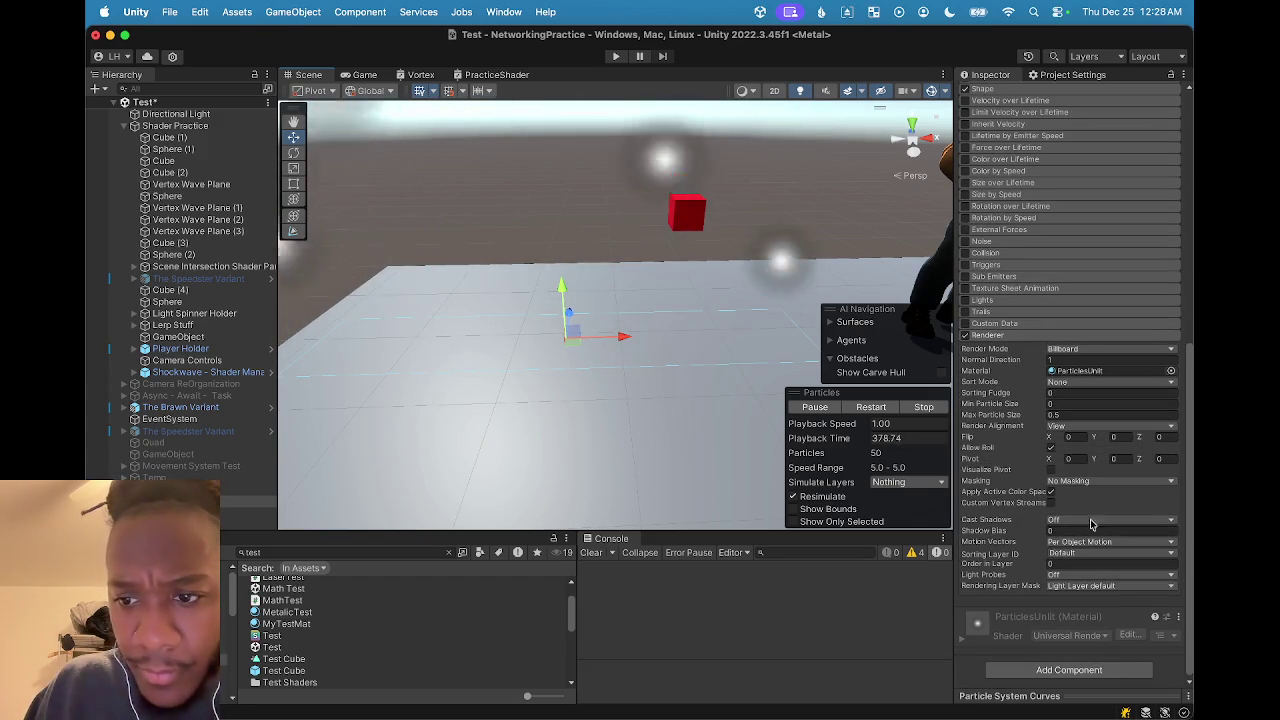
mouse_move(1006, 440)
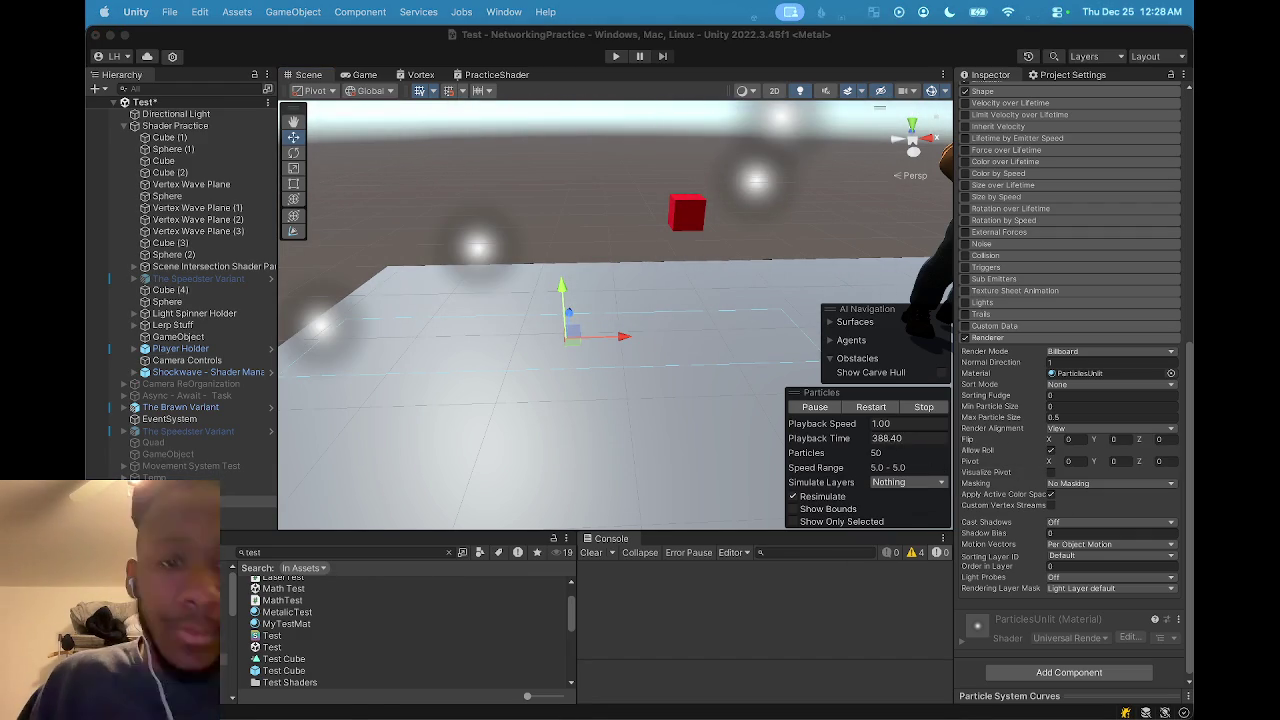
drag(491, 334, 517, 317)
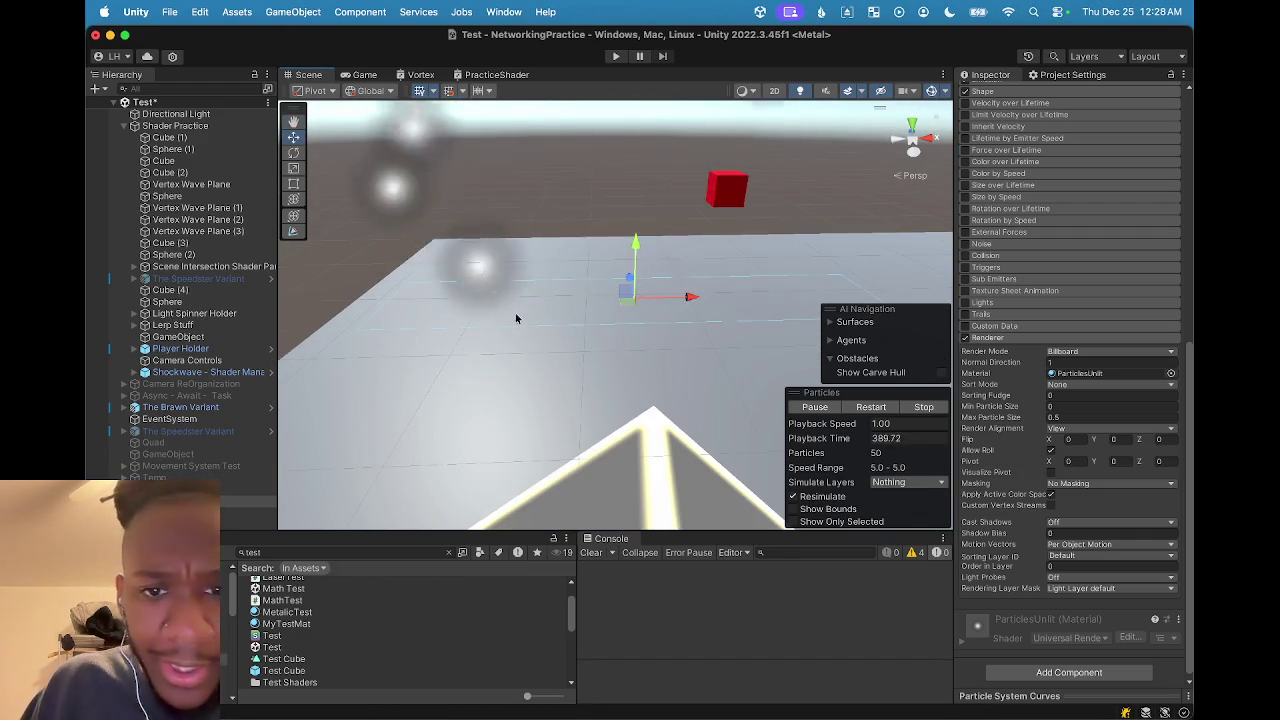
scroll(1030, 368, up, 1)
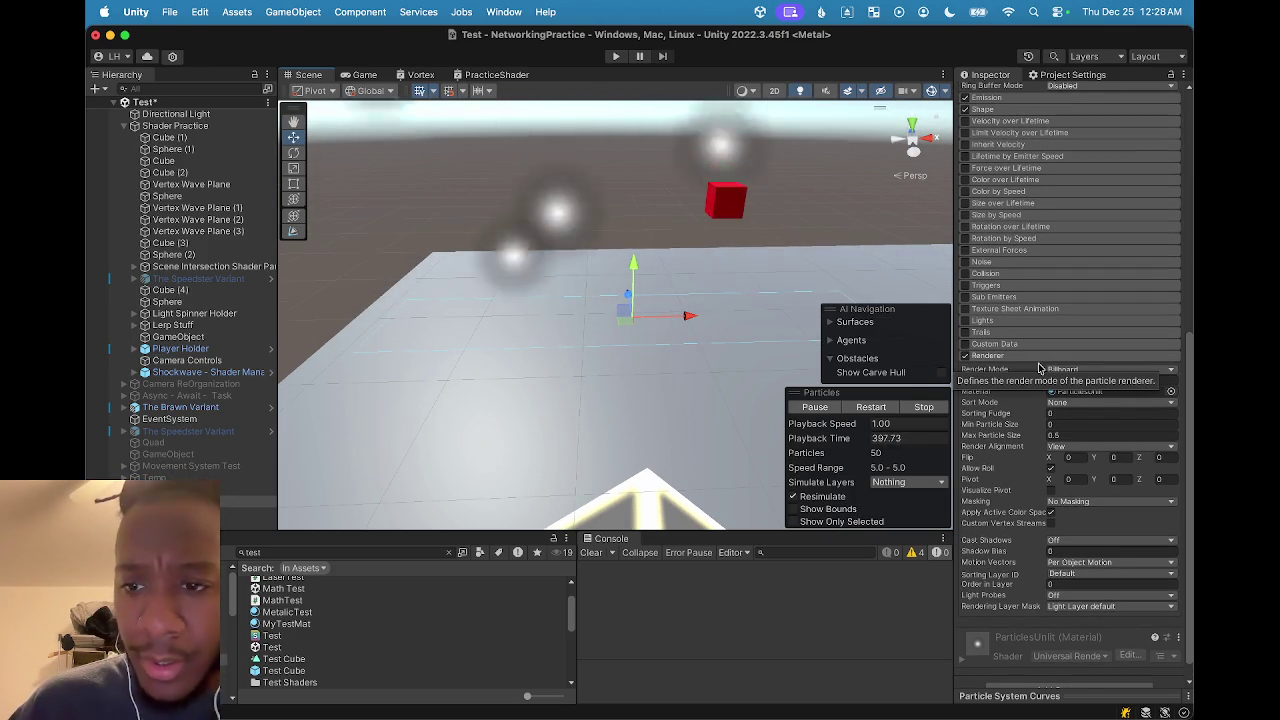
click(988, 356)
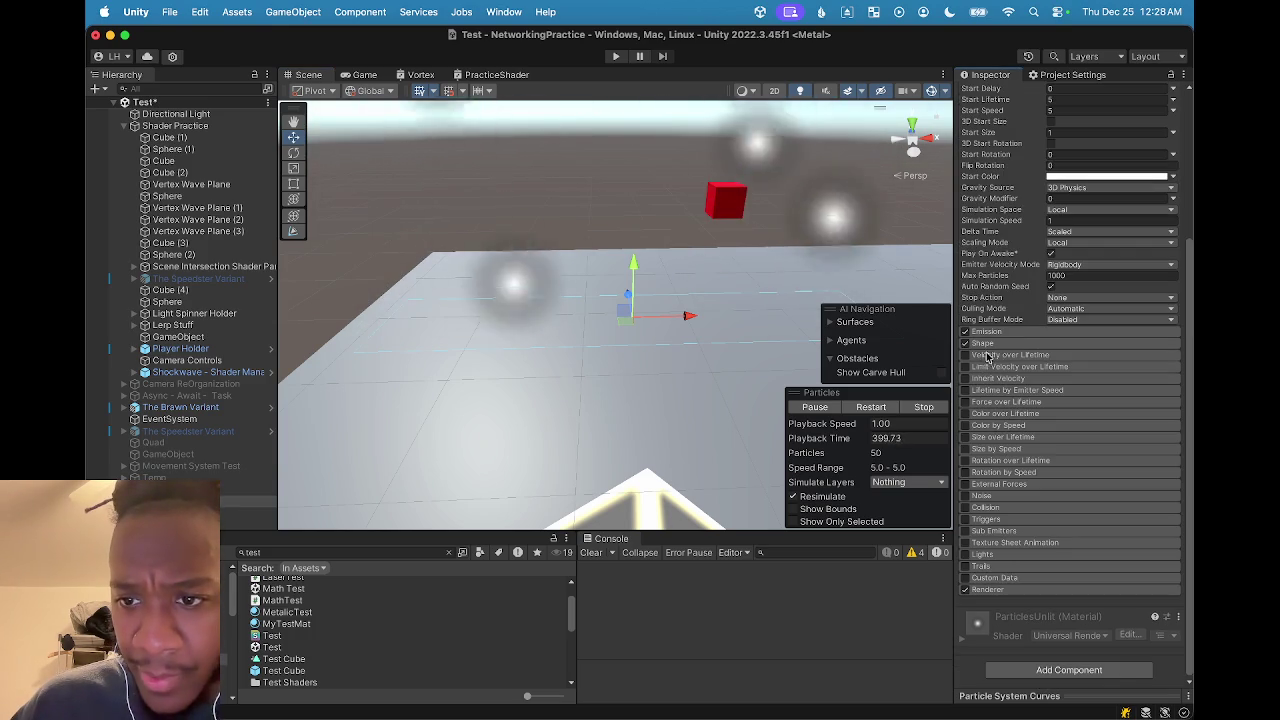
click(985, 344)
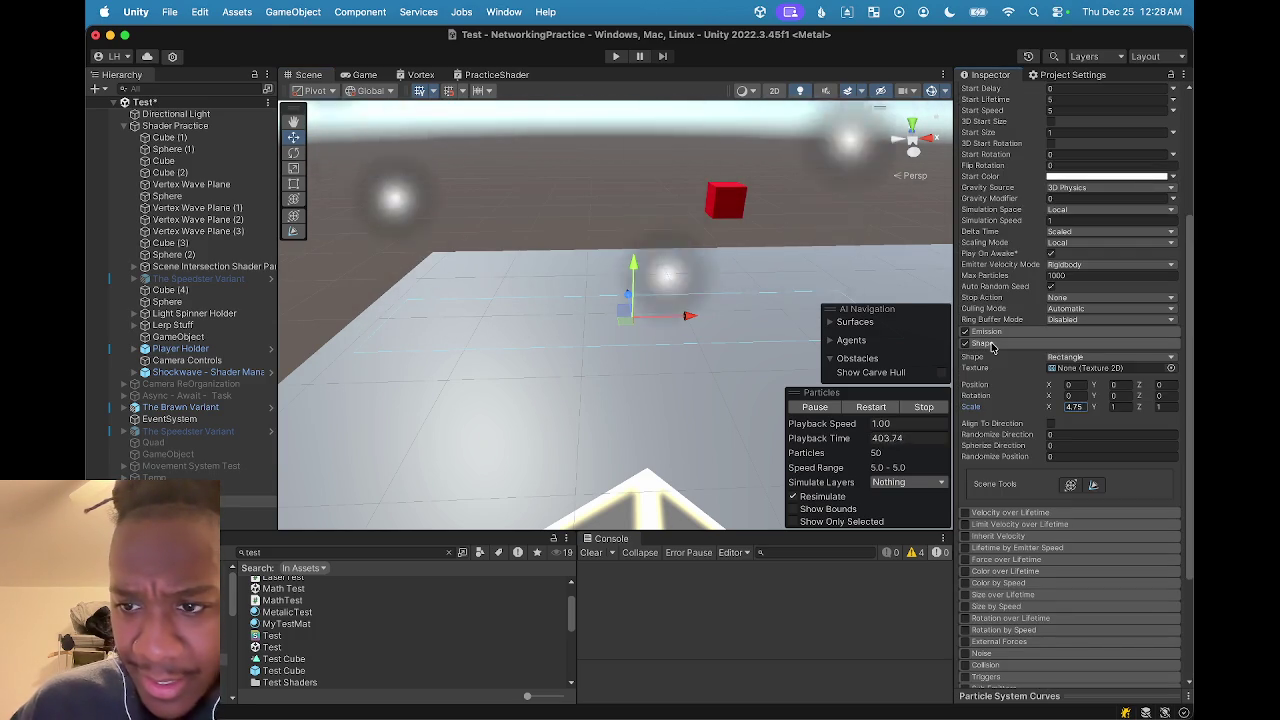
click(985, 344)
click(1014, 590)
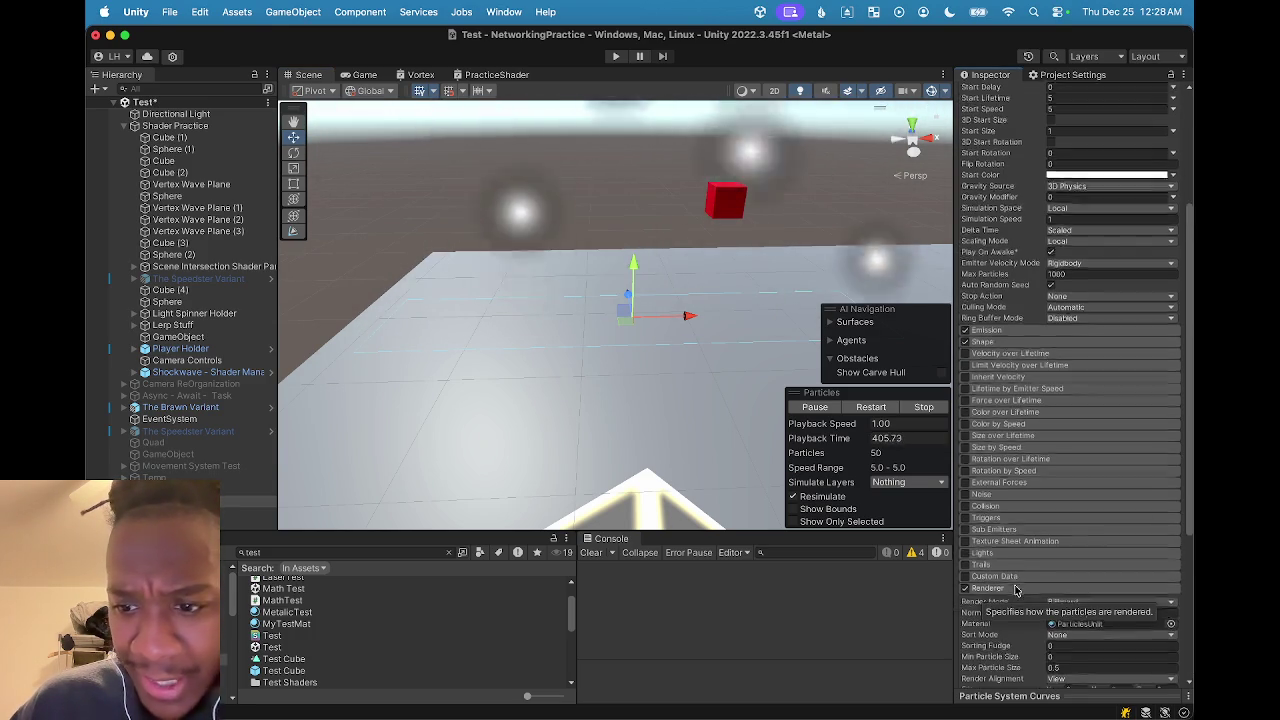
scroll(1060, 480, down, 4)
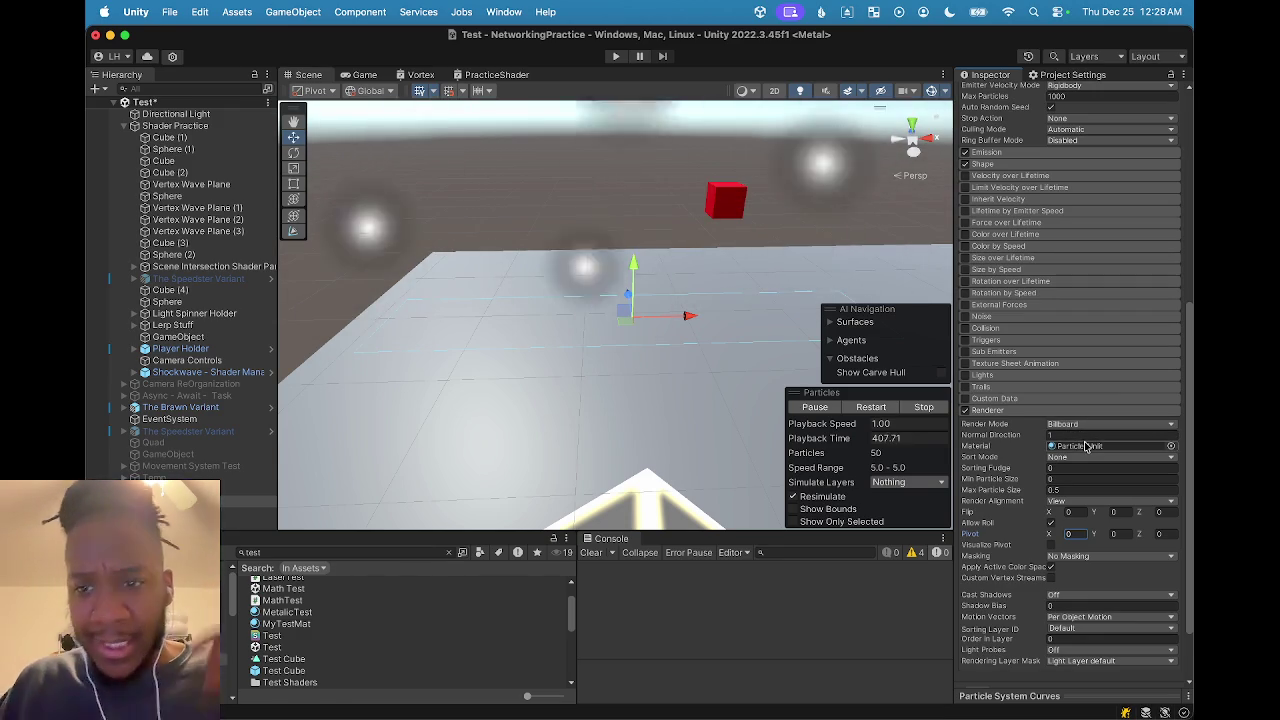
click(1082, 446)
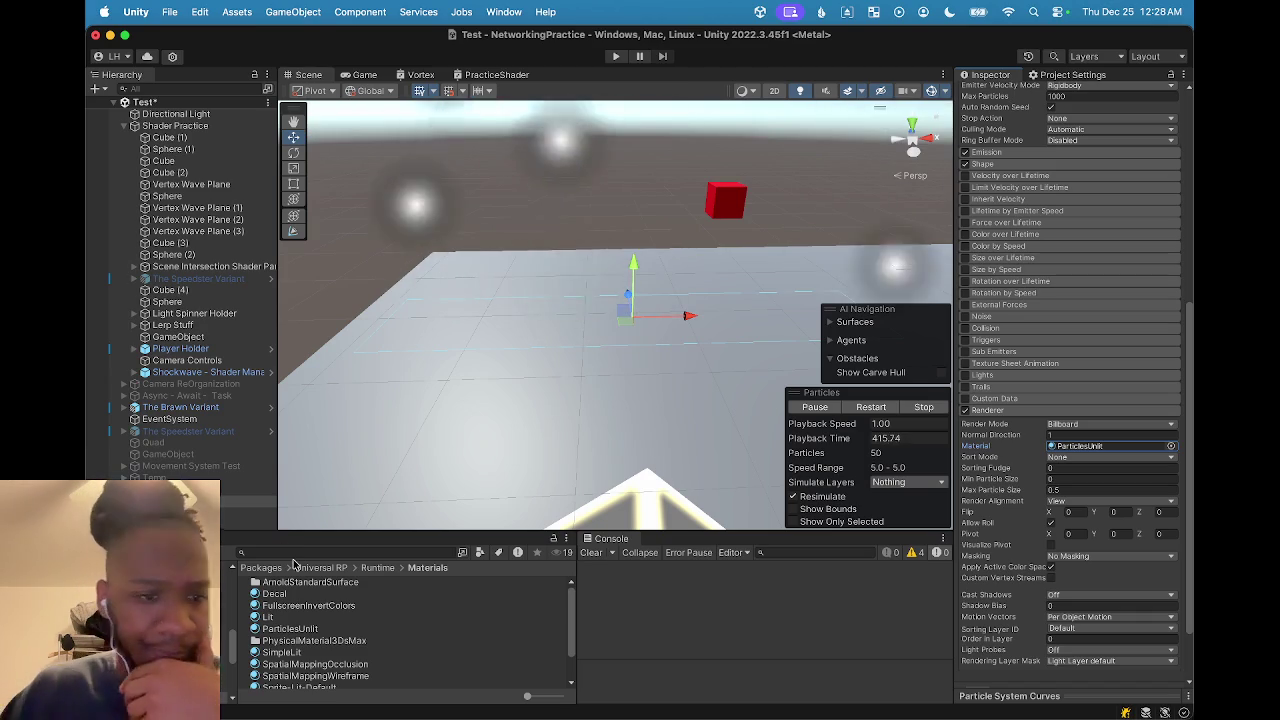
Search the project assets for 'icon' and open the Assets/Icons folder
click(297, 551)
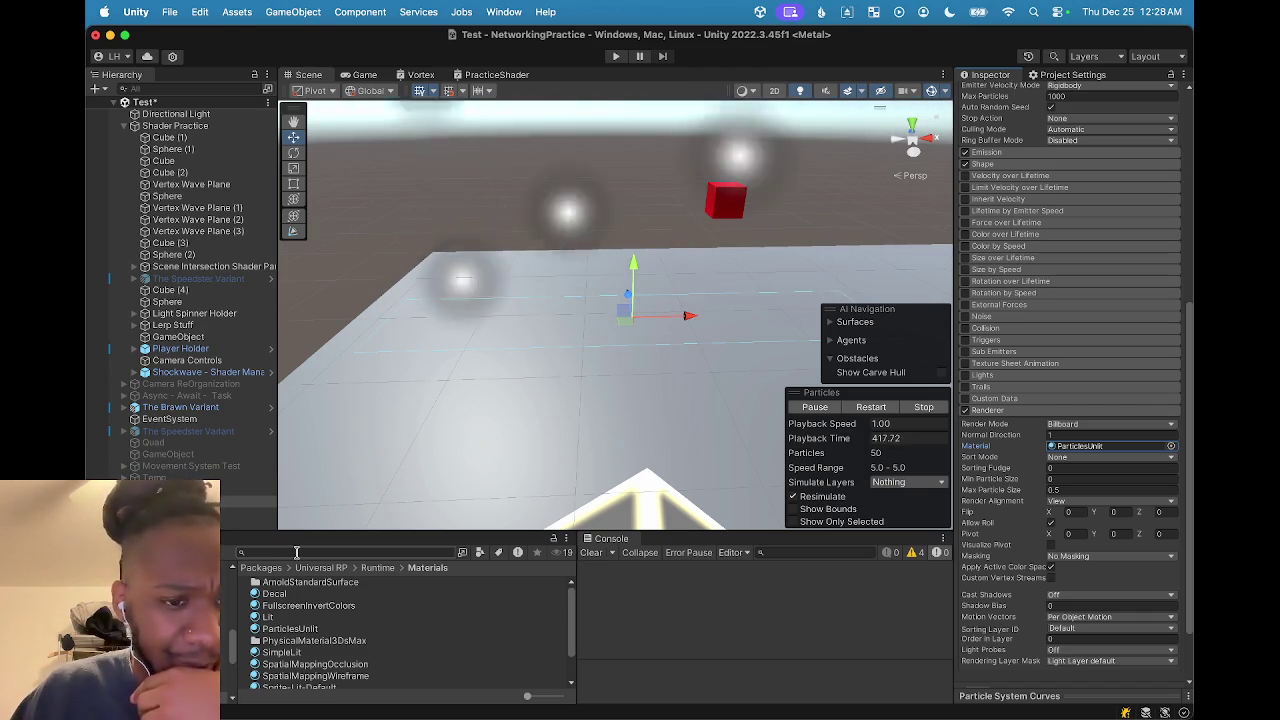
text(icon)
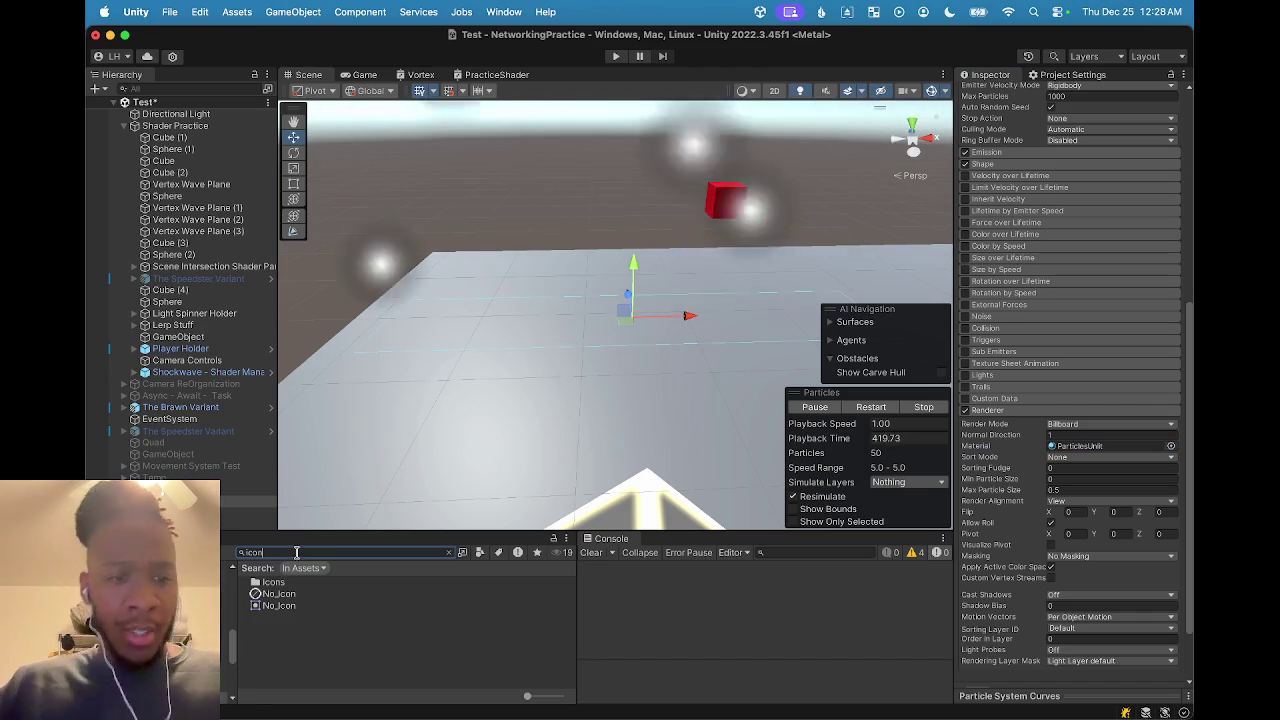
key(BackSpace)
key(BackSpace)
key(BackSpace)
text(st)
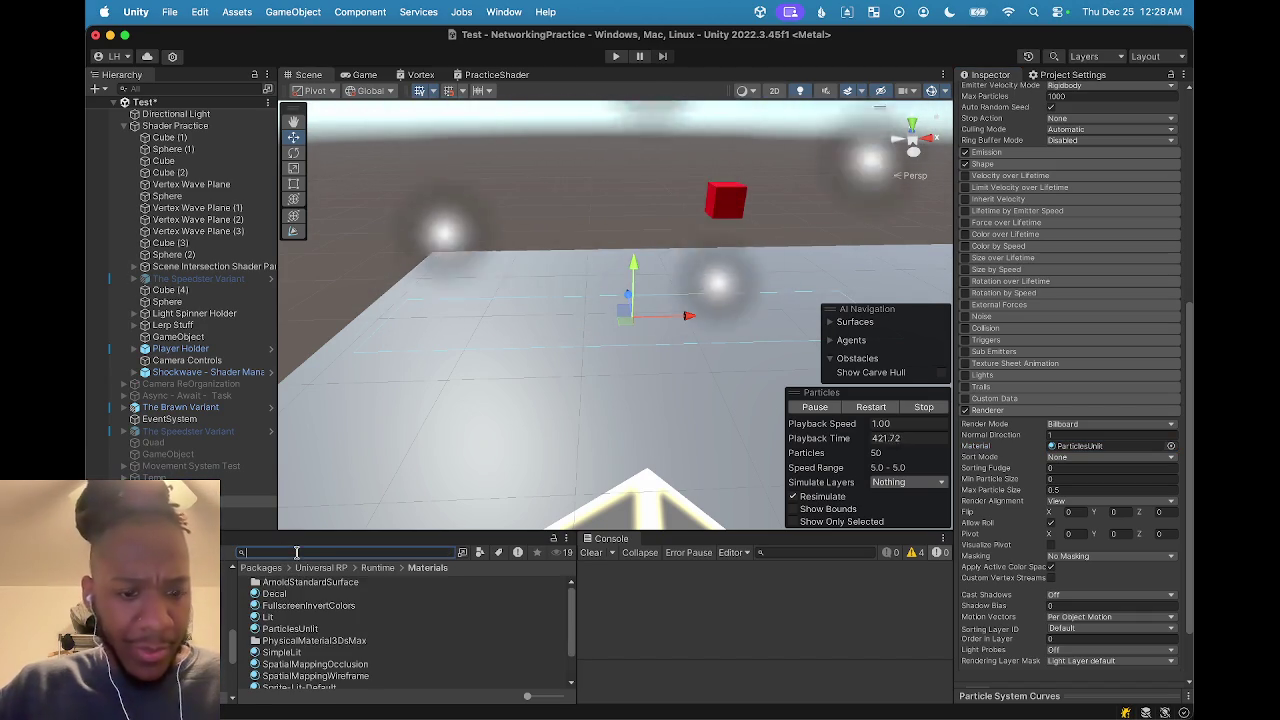
text(rem)
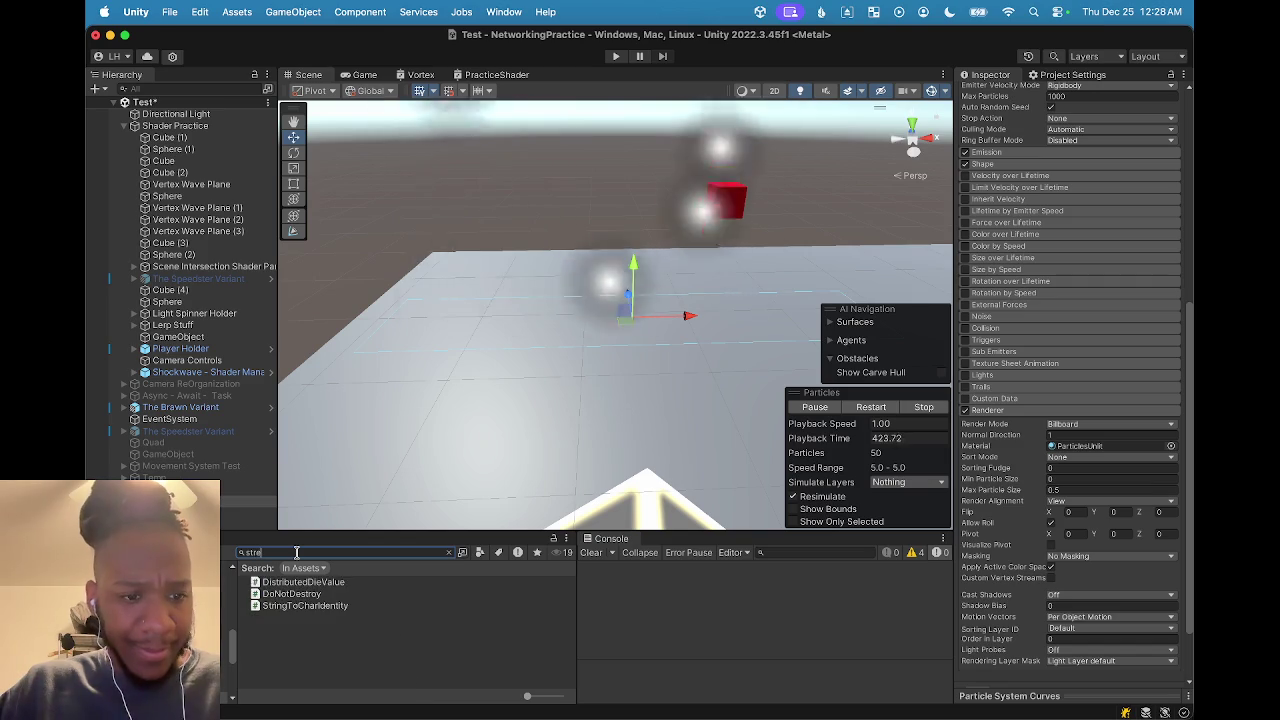
key(BackSpace)
key(BackSpace)
key(BackSpace)
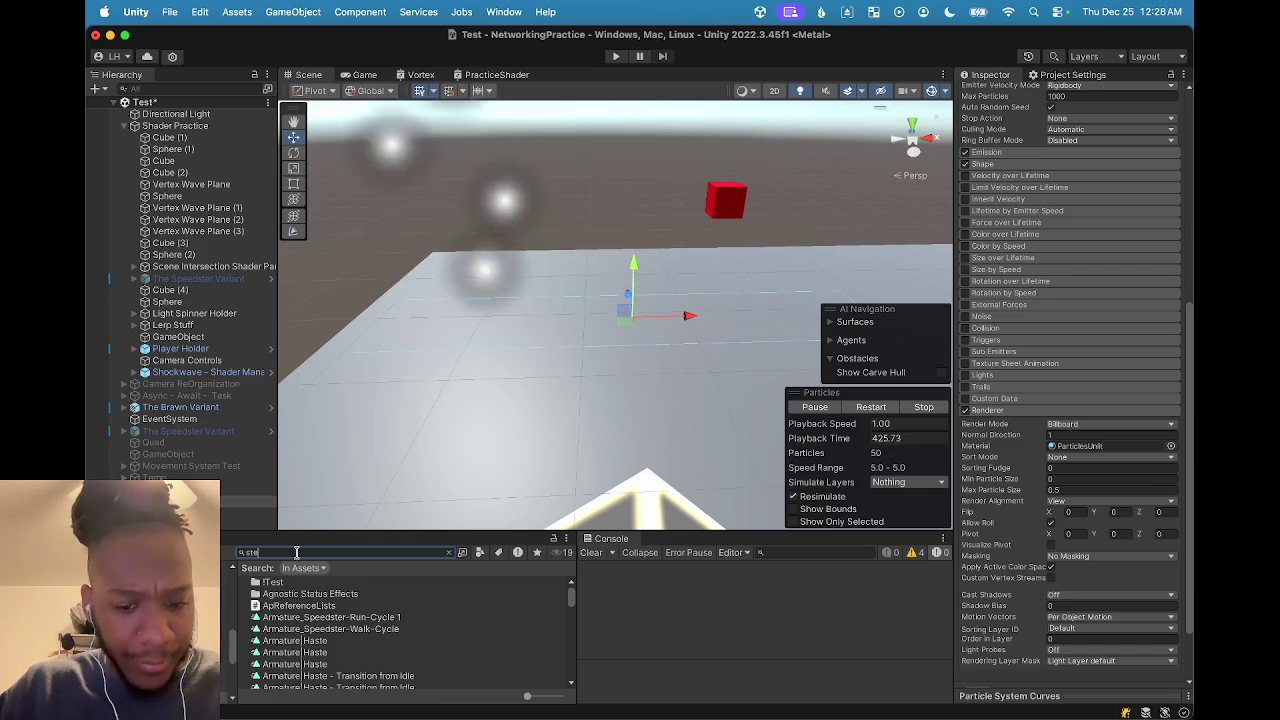
text(ea)
key(BackSpace)
key(BackSpace)
key(BackSpace)
text(wave)
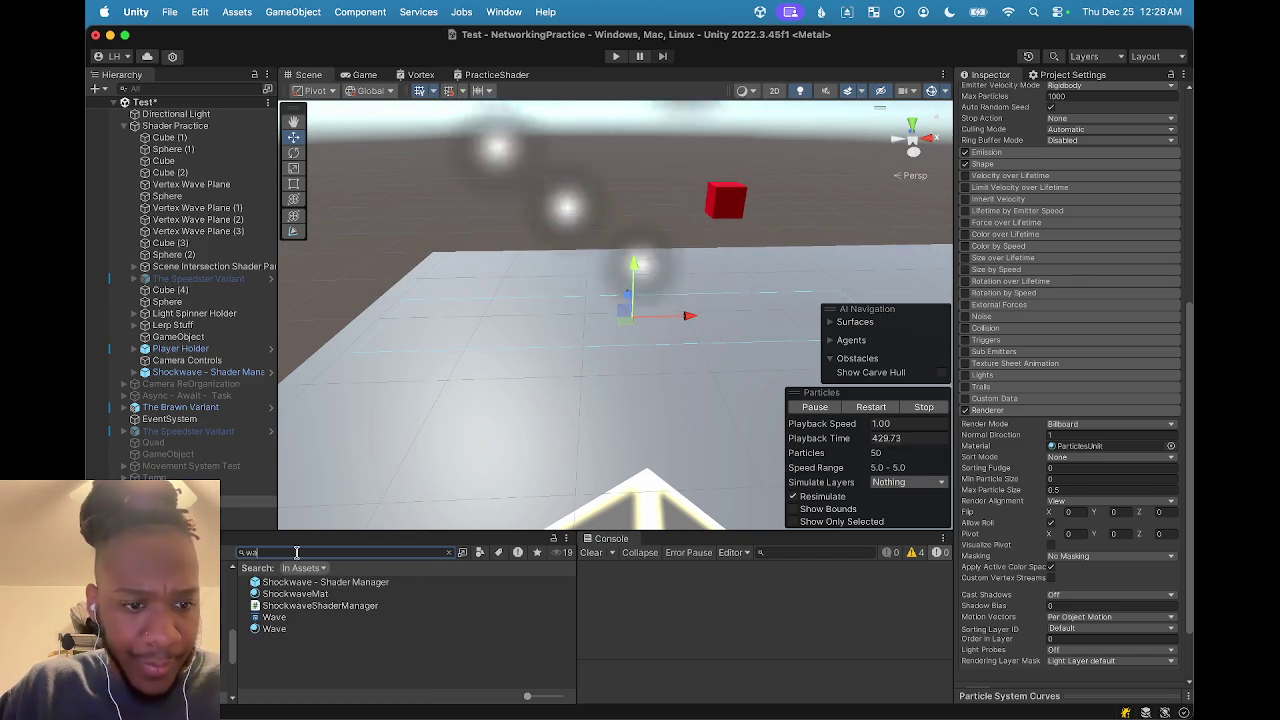
key(BackSpace)
key(BackSpace)
key(BackSpace)
text(icon)
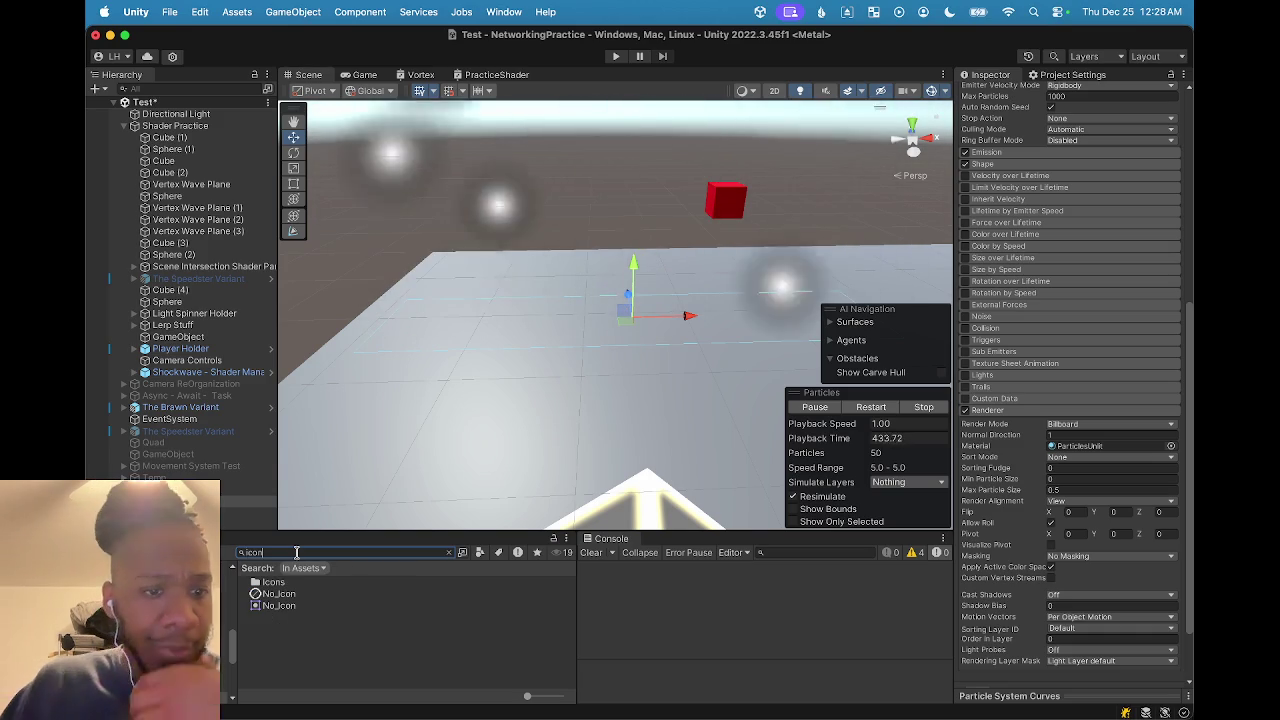
double_click(275, 590)
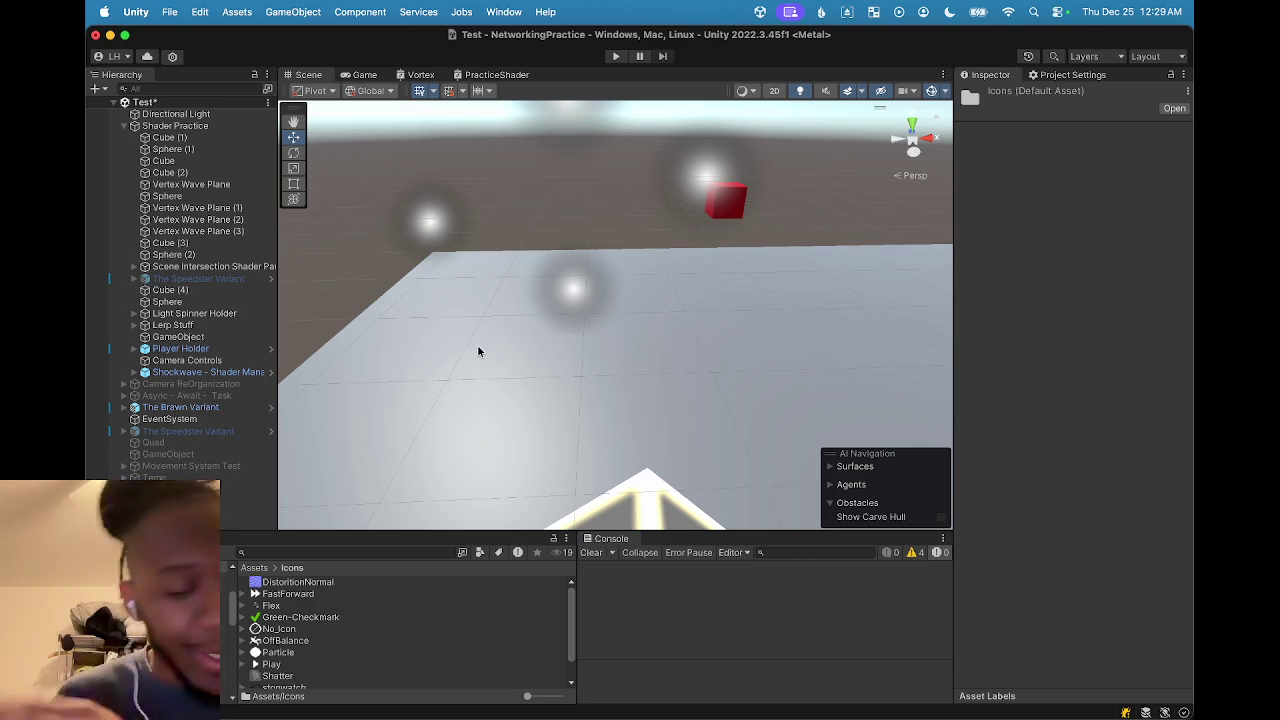
Nudge the particle system emitter slightly left along the X axis
drag(478, 351, 512, 380)
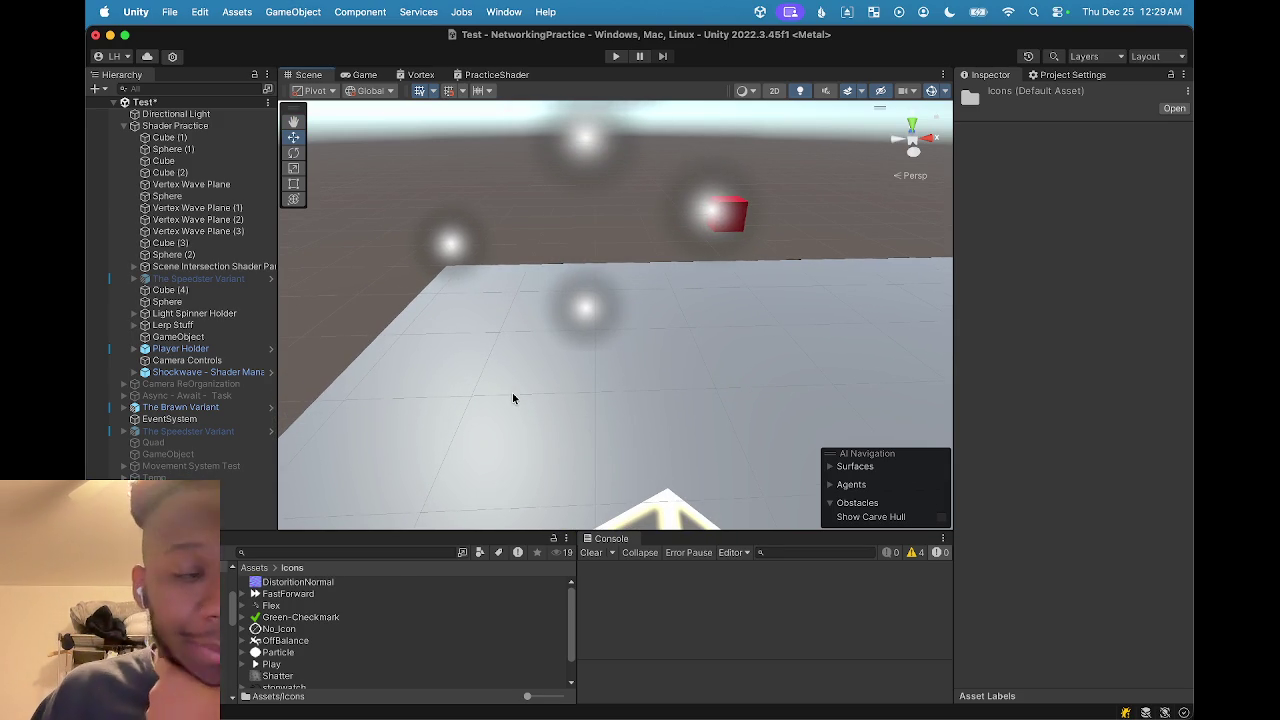
key(q)
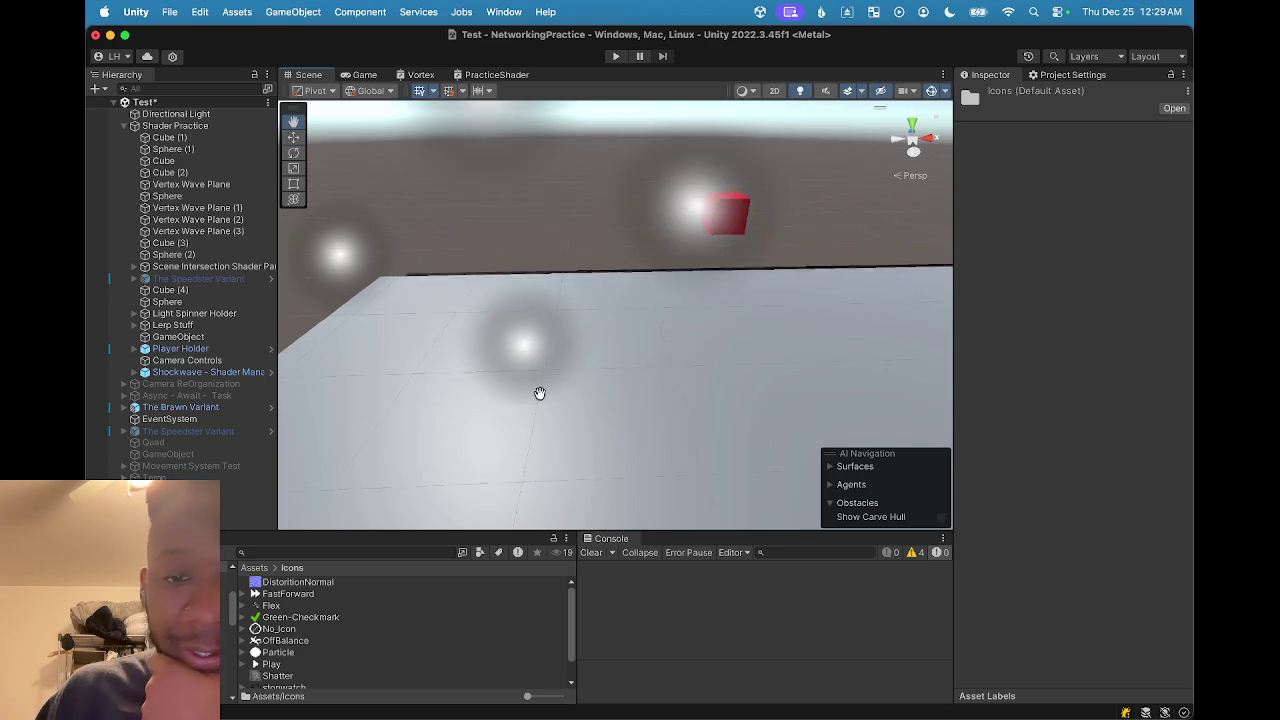
mouse_move(557, 401)
mouse_down()
mouse_move(546, 400)
mouse_move(574, 369)
mouse_up()
key(w)
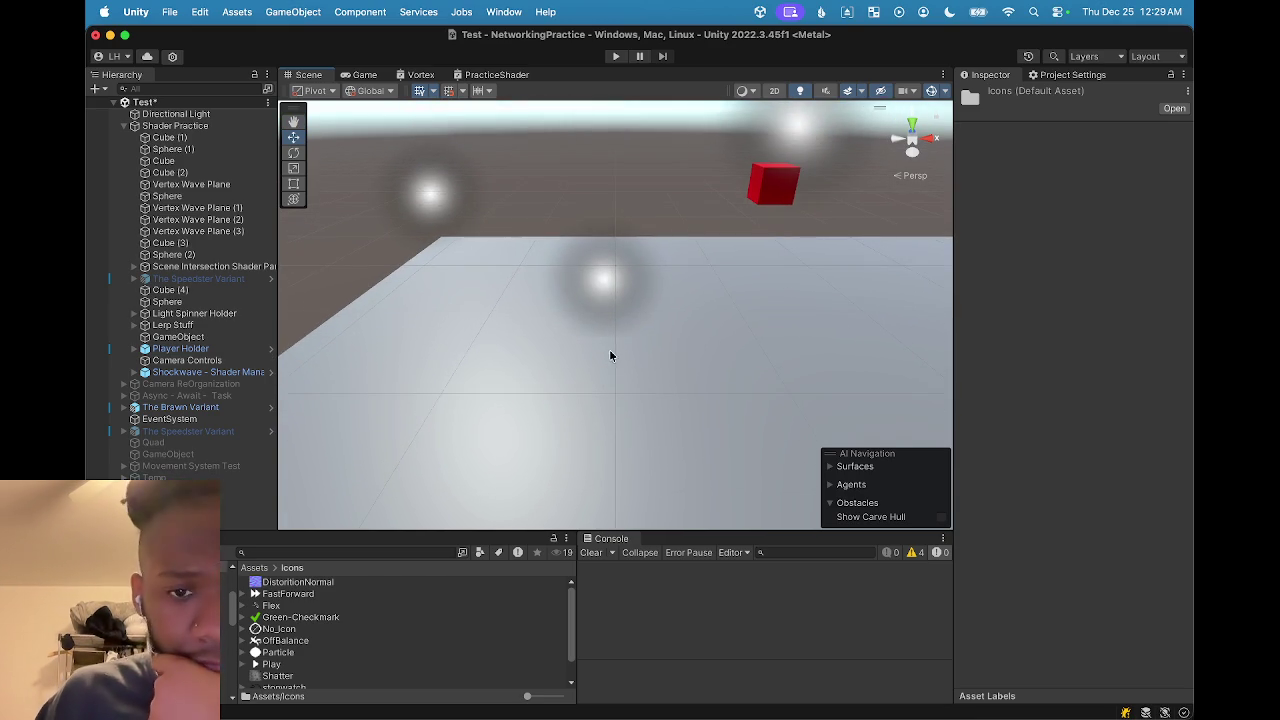
click(590, 279)
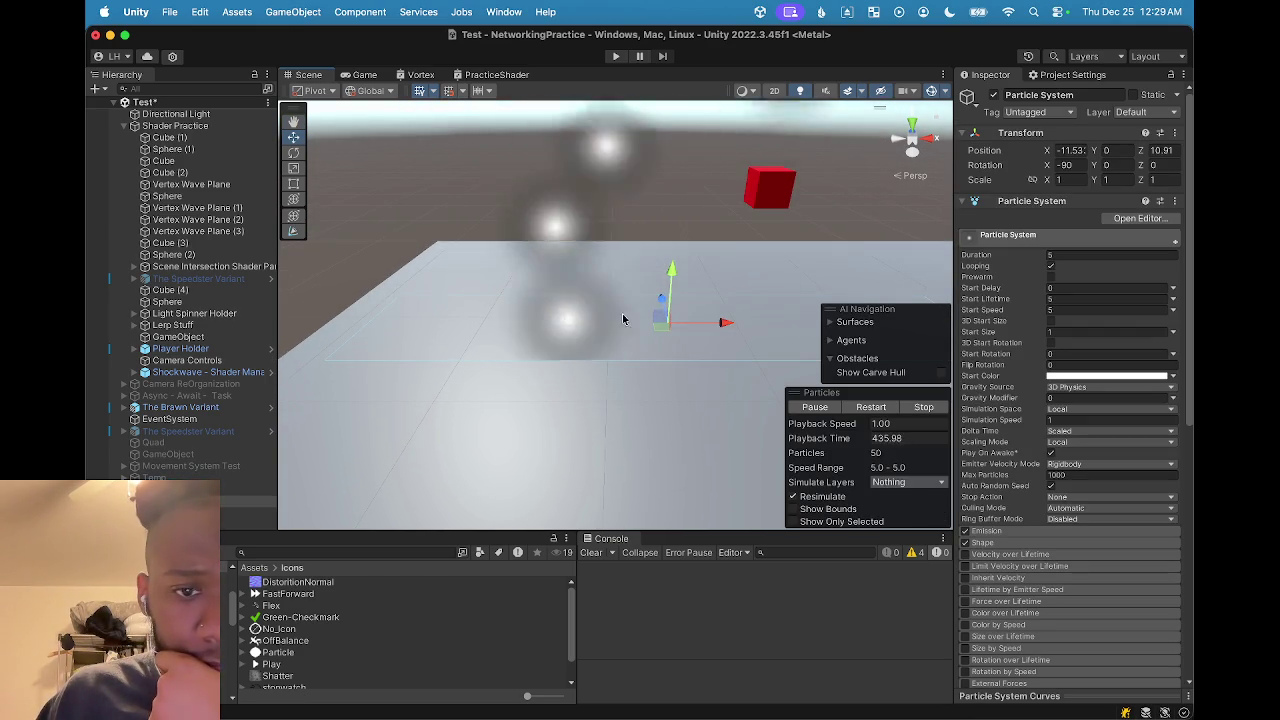
drag(711, 324, 662, 330)
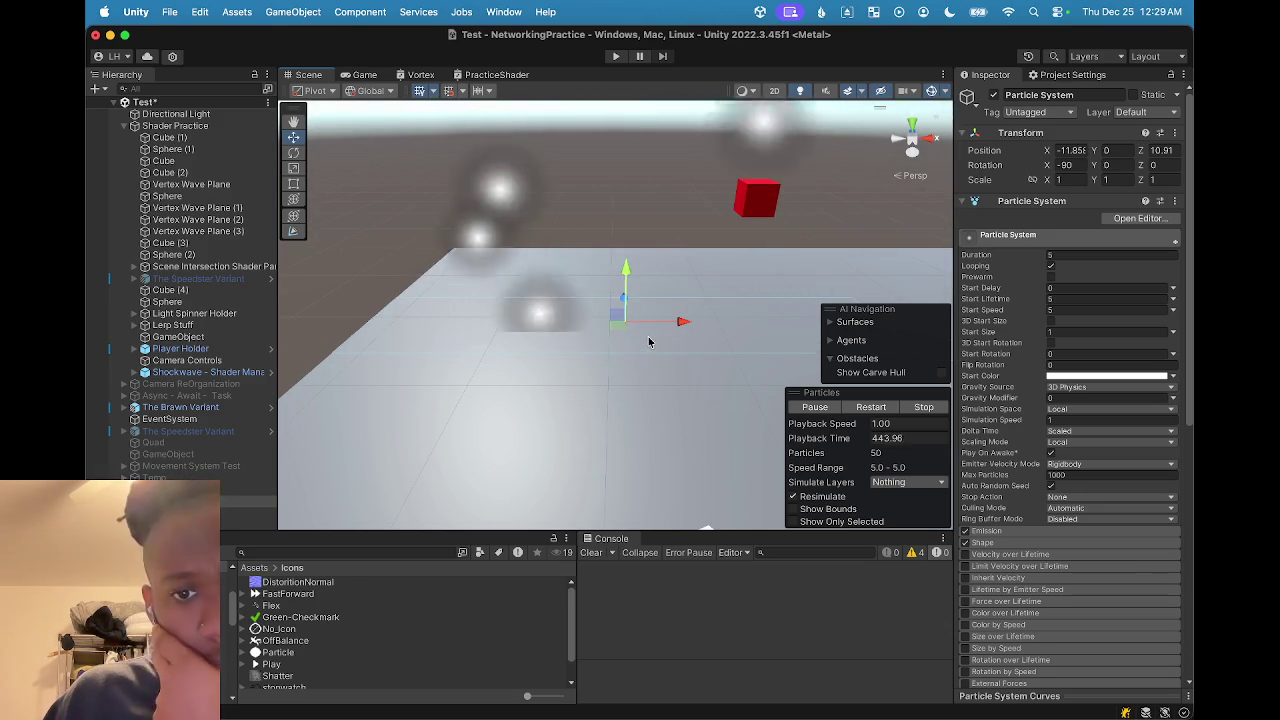
Pull the scene camera back and pause the particle preview at about 491.5 s
mouse_move(609, 320)
mouse_down()
mouse_move(560, 360)
mouse_move(439, 407)
mouse_move(508, 380)
mouse_move(420, 400)
mouse_move(329, 334)
mouse_move(421, 321)
mouse_up()
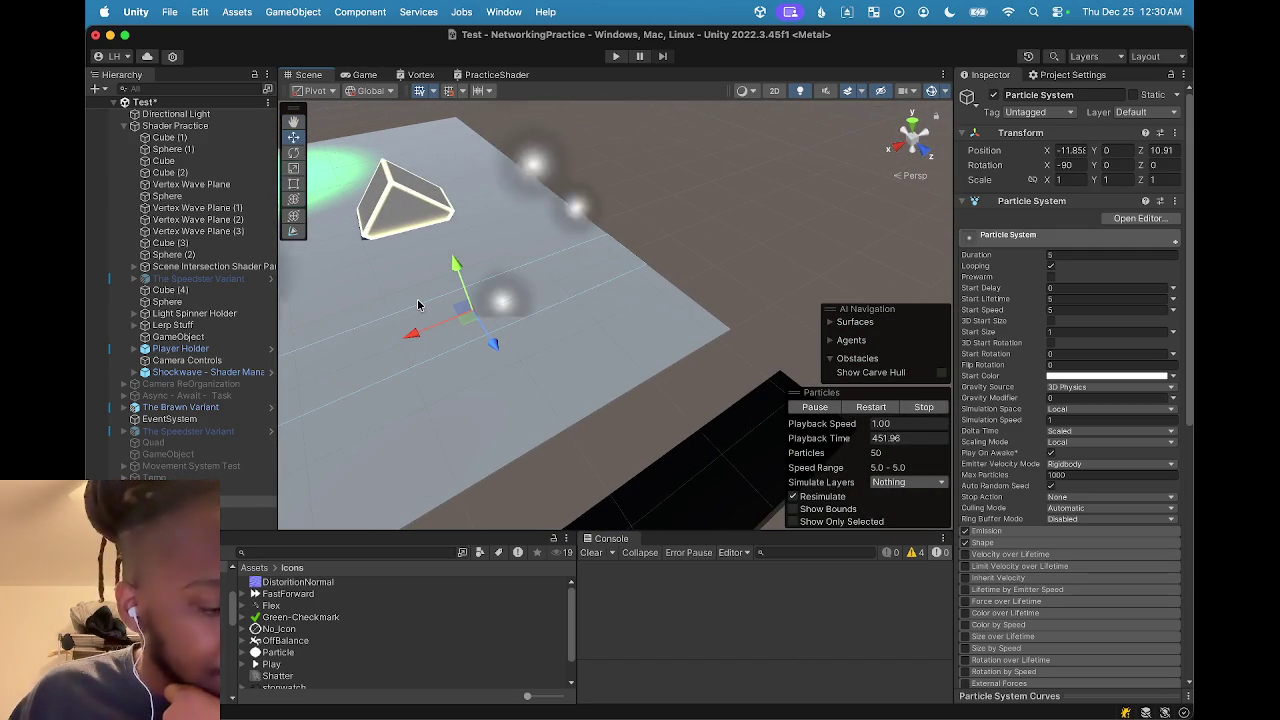
mouse_move(420, 305)
mouse_down()
mouse_move(458, 288)
mouse_move(487, 356)
mouse_move(463, 270)
mouse_move(520, 391)
mouse_move(674, 320)
mouse_move(591, 357)
mouse_move(486, 320)
mouse_move(555, 347)
mouse_move(539, 368)
mouse_move(592, 383)
mouse_move(585, 360)
mouse_move(606, 366)
mouse_move(580, 380)
mouse_move(523, 366)
mouse_move(543, 438)
mouse_move(554, 359)
mouse_move(558, 434)
mouse_move(545, 452)
mouse_up()
scroll(592, 383, down, 2)
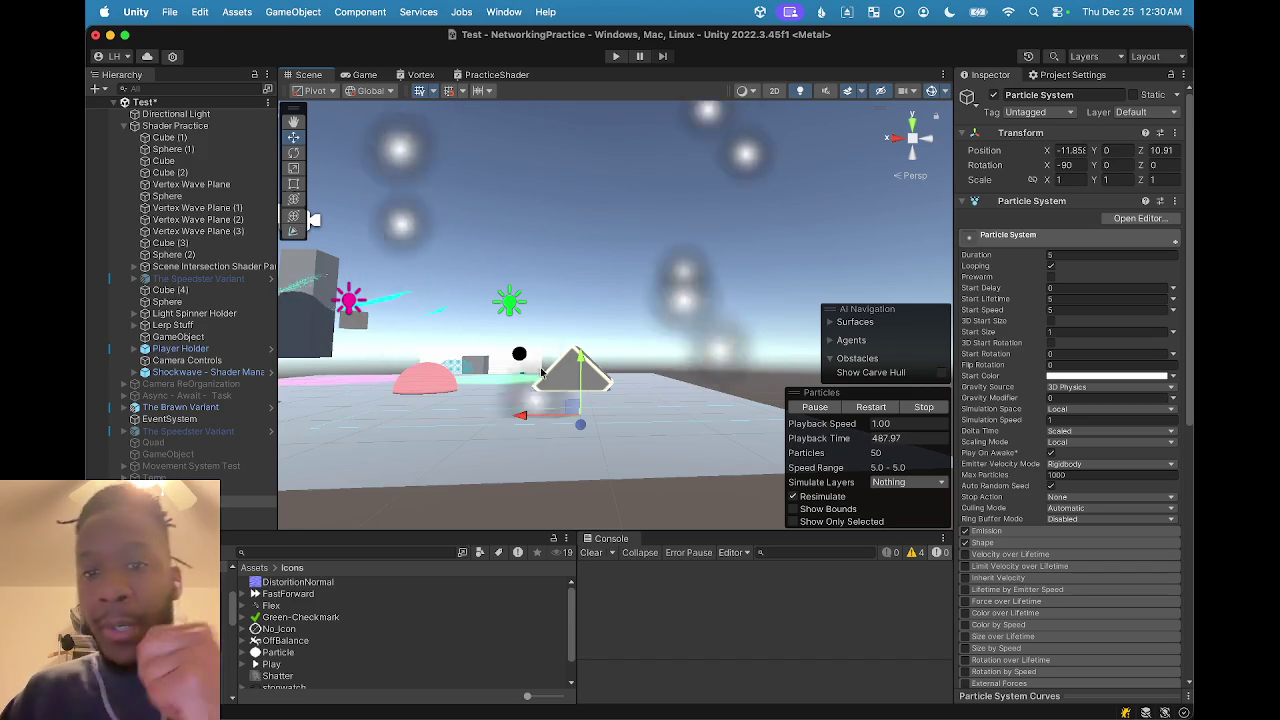
click(815, 408)
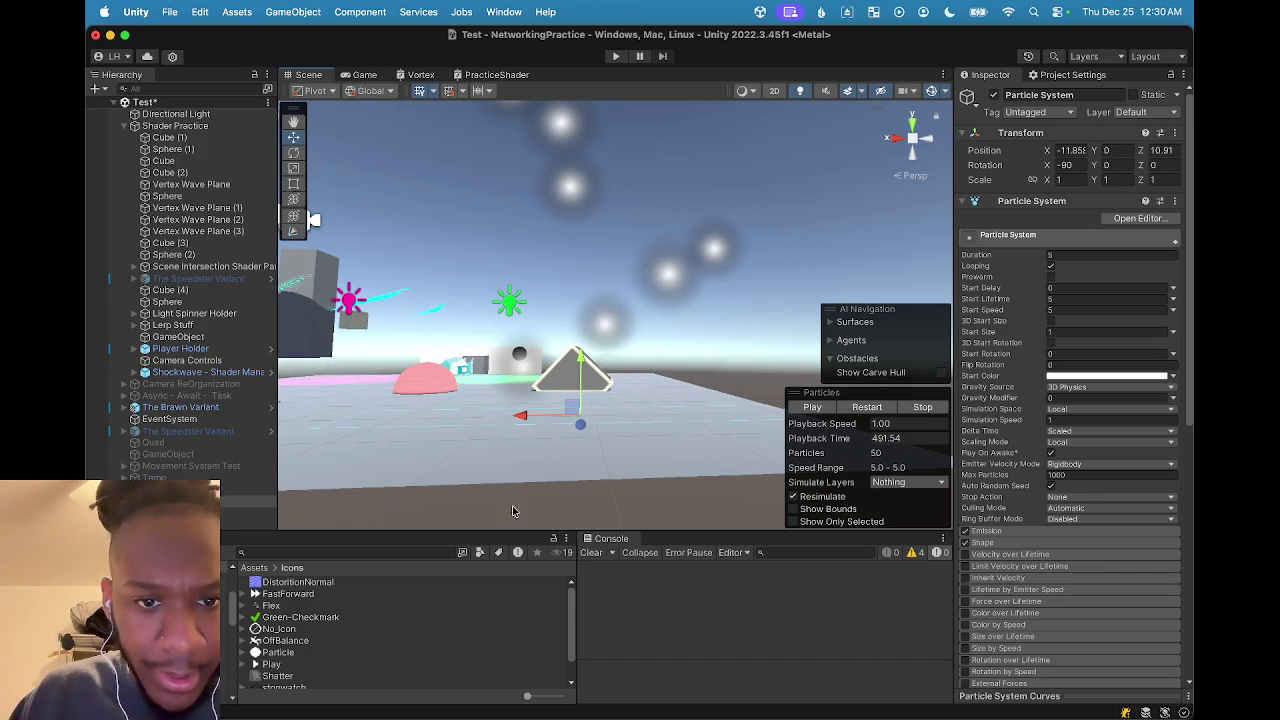
Launch GIMP from Spotlight and respond to its local network permission prompt
mouse_move(510, 712)
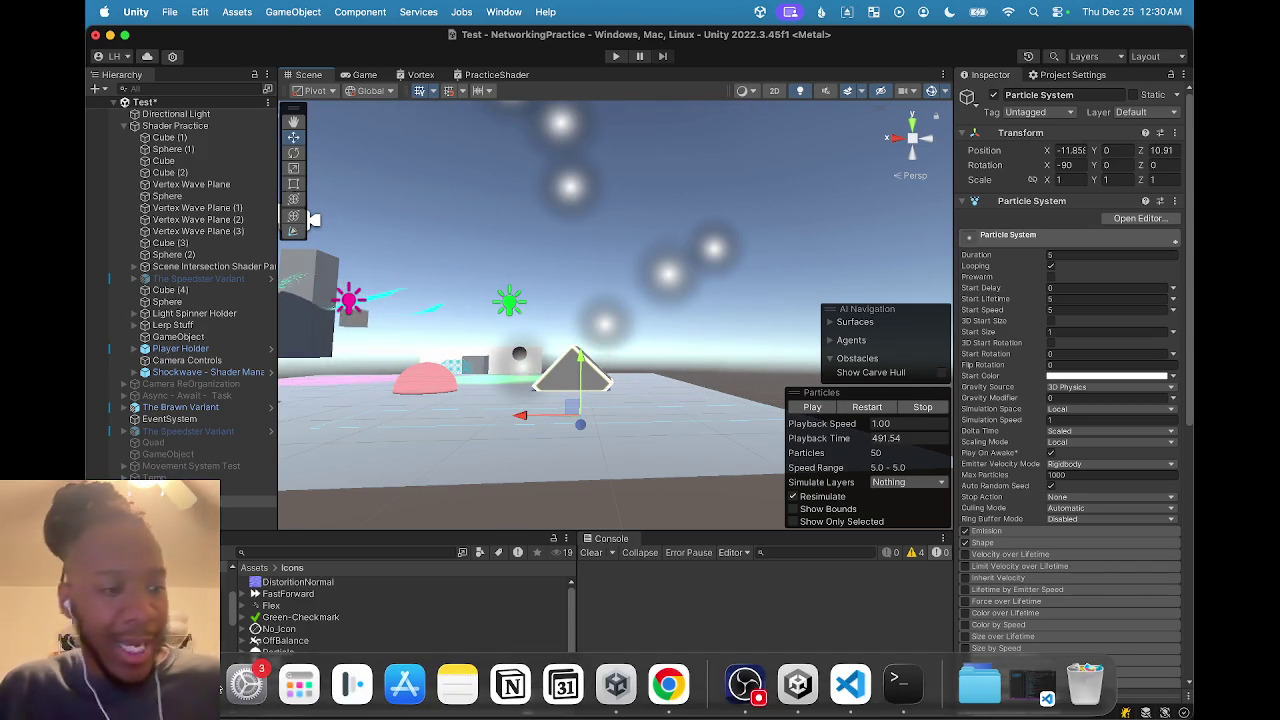
key(super+space)
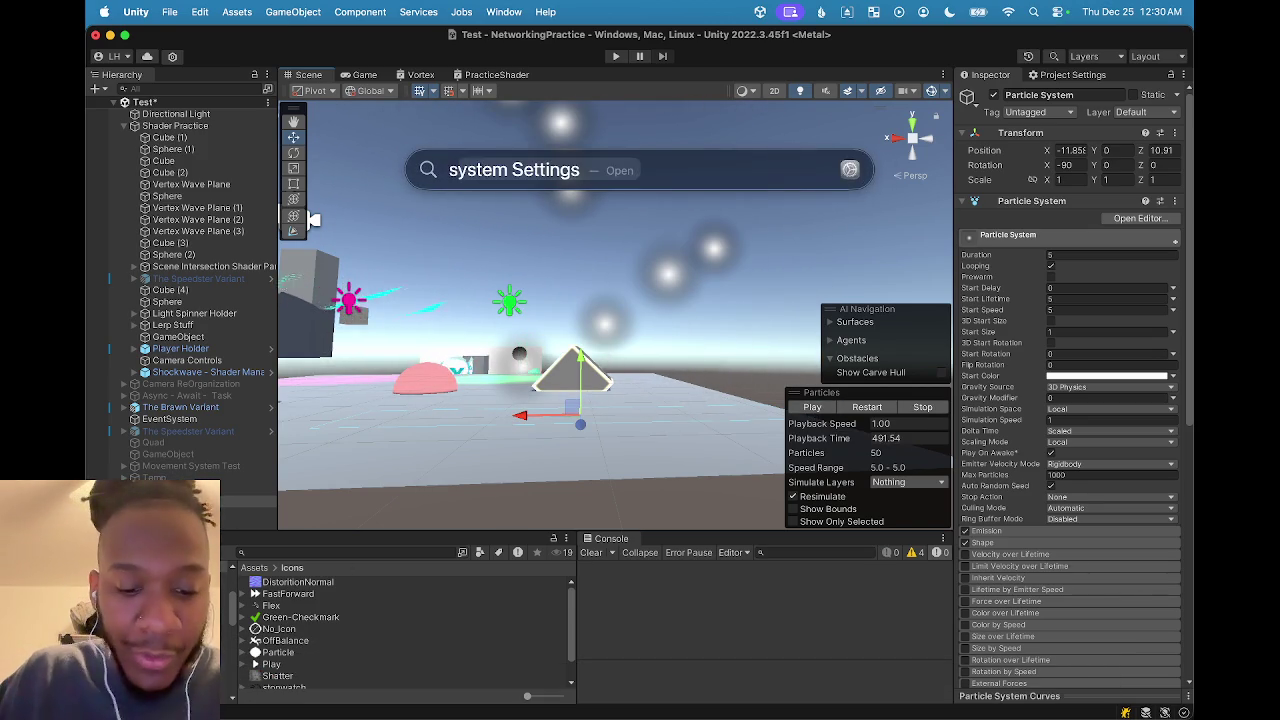
text(gimp)
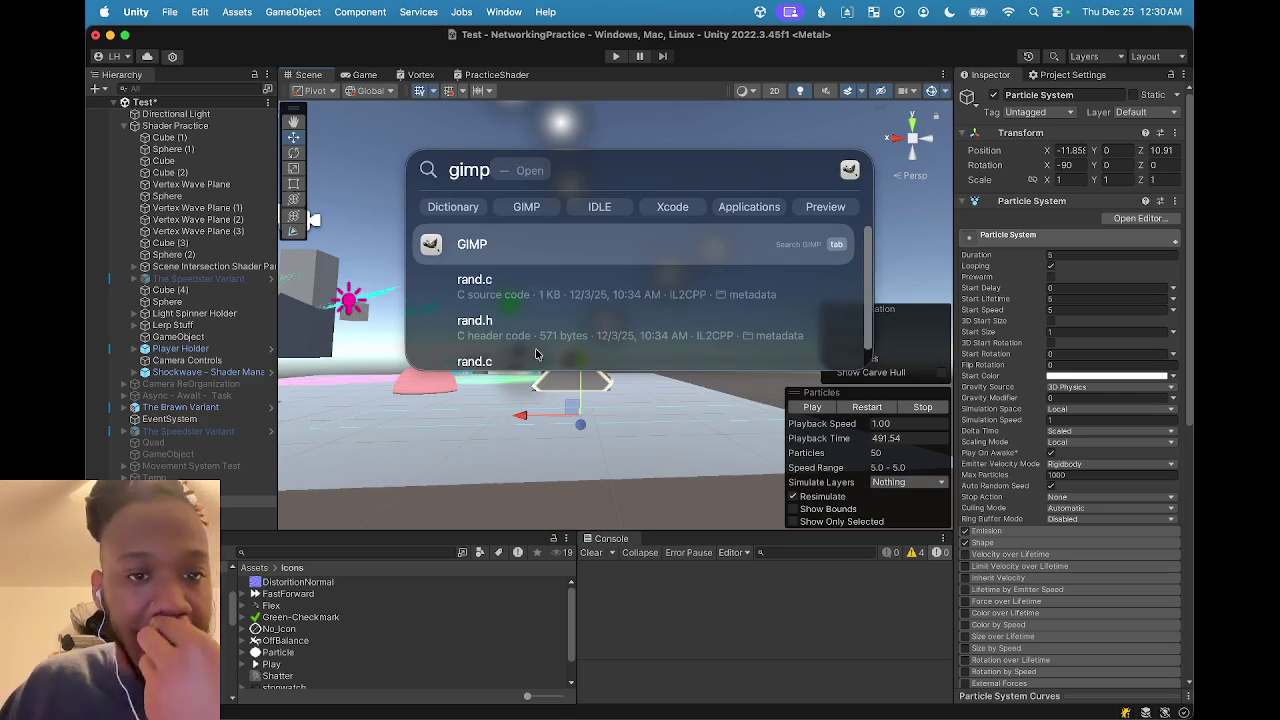
key(Return)
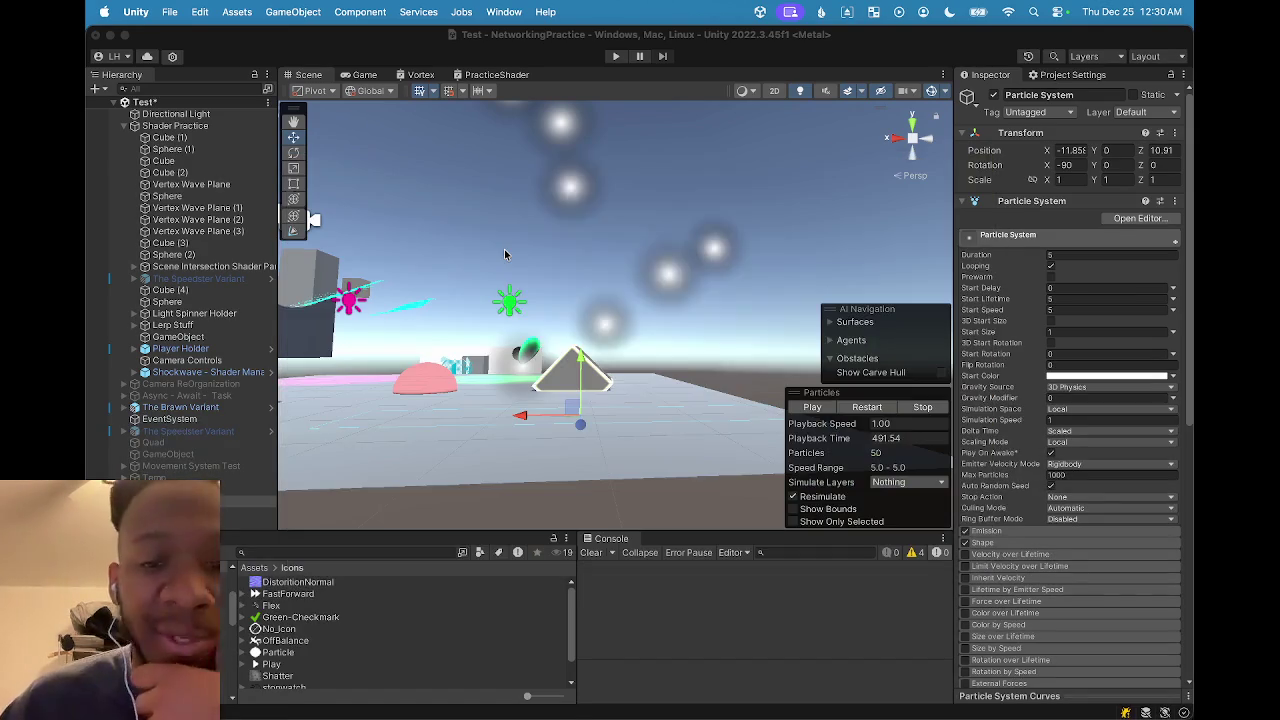
click(662, 302)
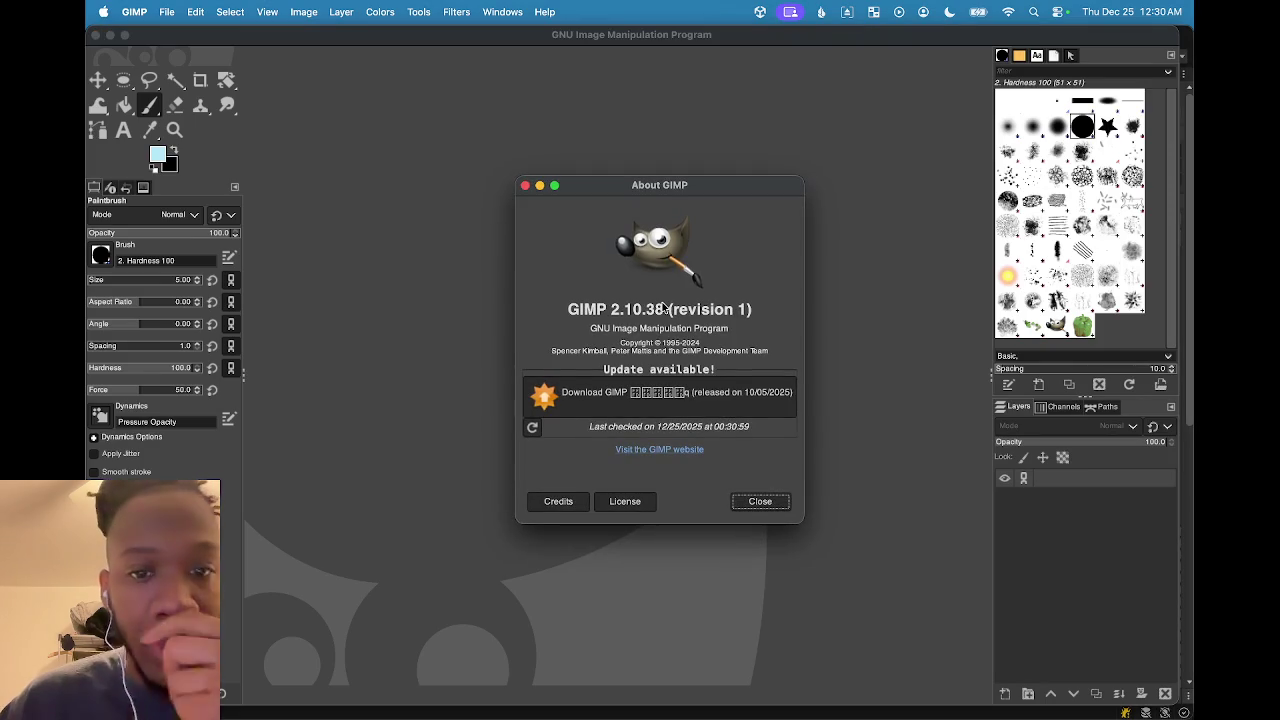
Close the About GIMP window and set the foreground colour to white (ffffff)
click(752, 504)
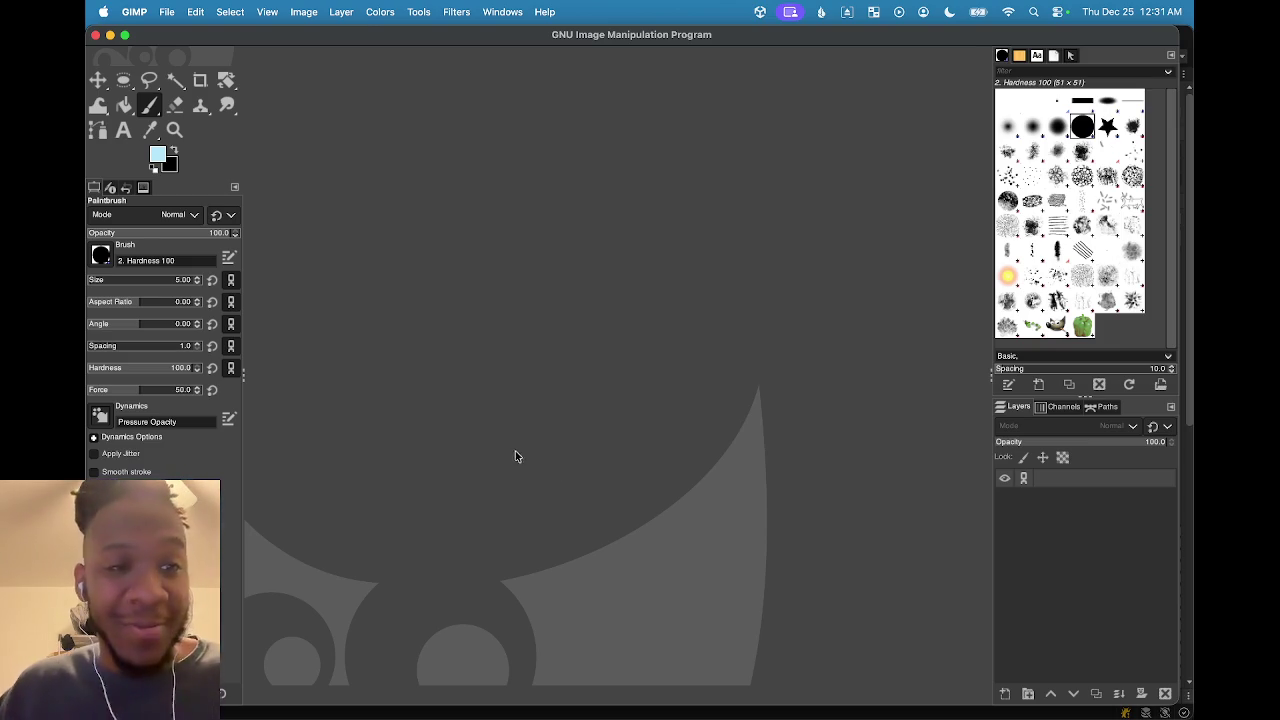
click(165, 158)
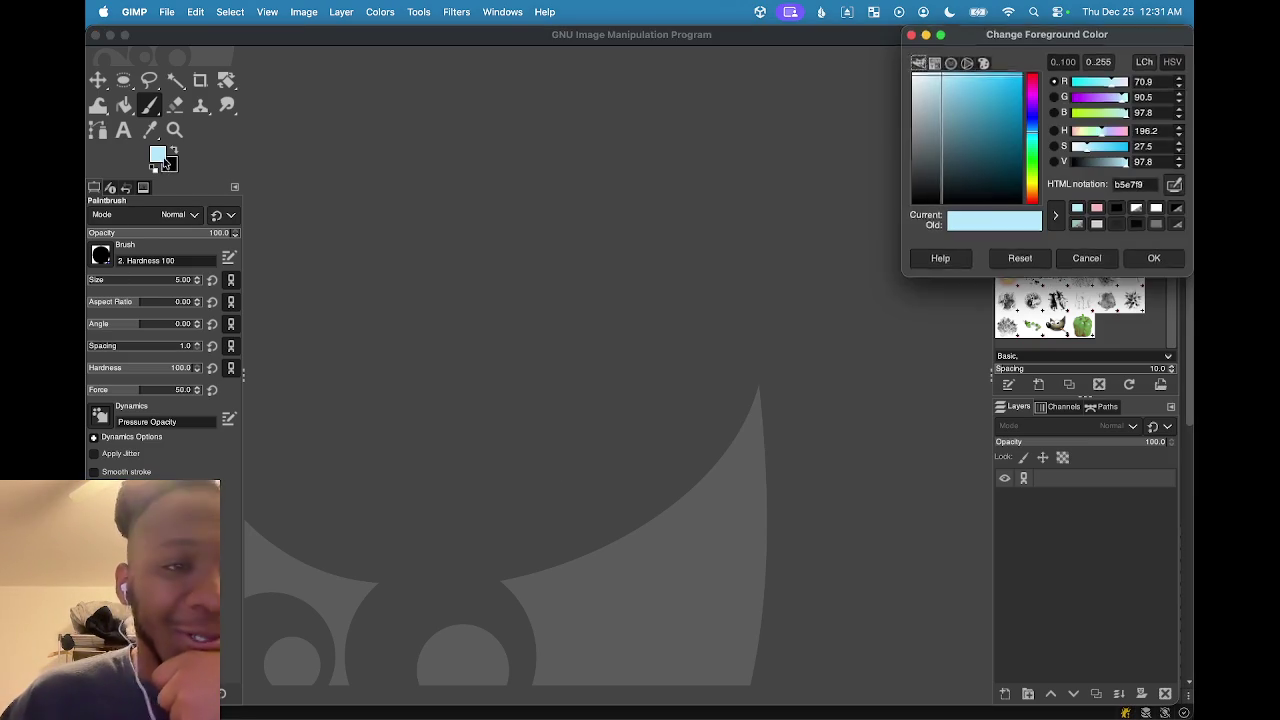
drag(918, 92, 898, 62)
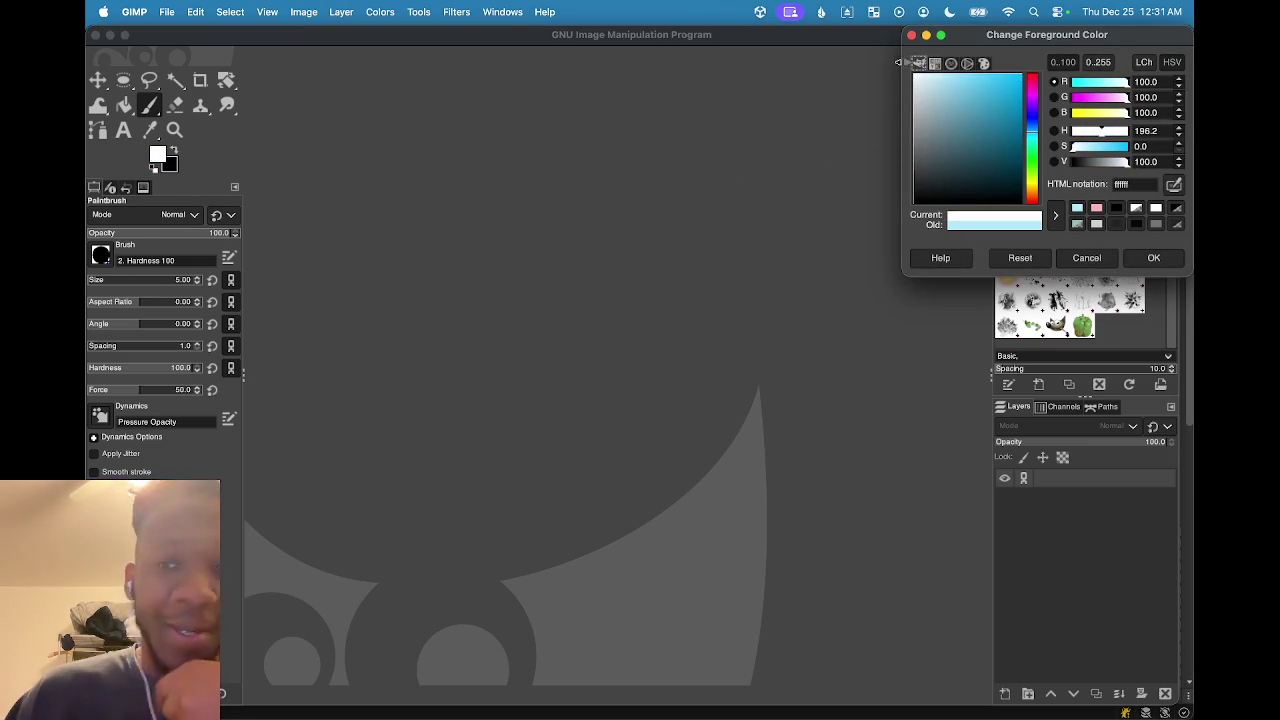
click(1155, 256)
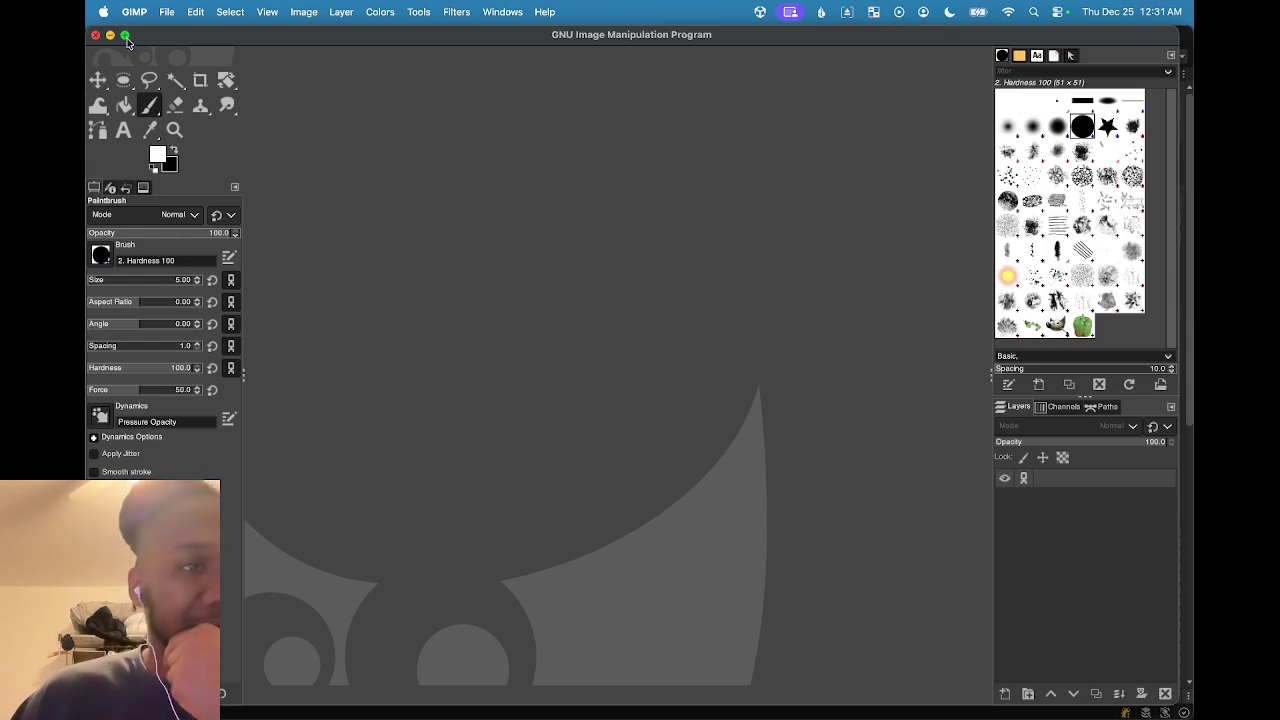
Create a new image of 64×64 pixels through File > New
click(166, 18)
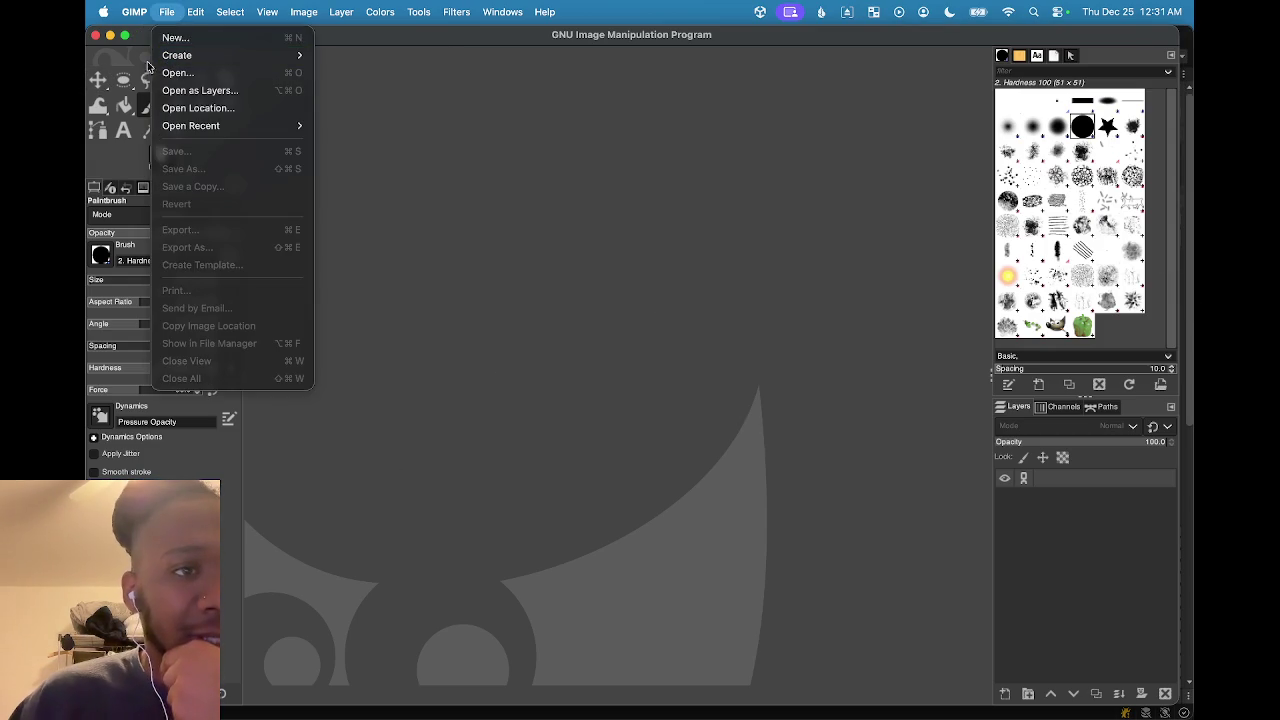
mouse_move(136, 14)
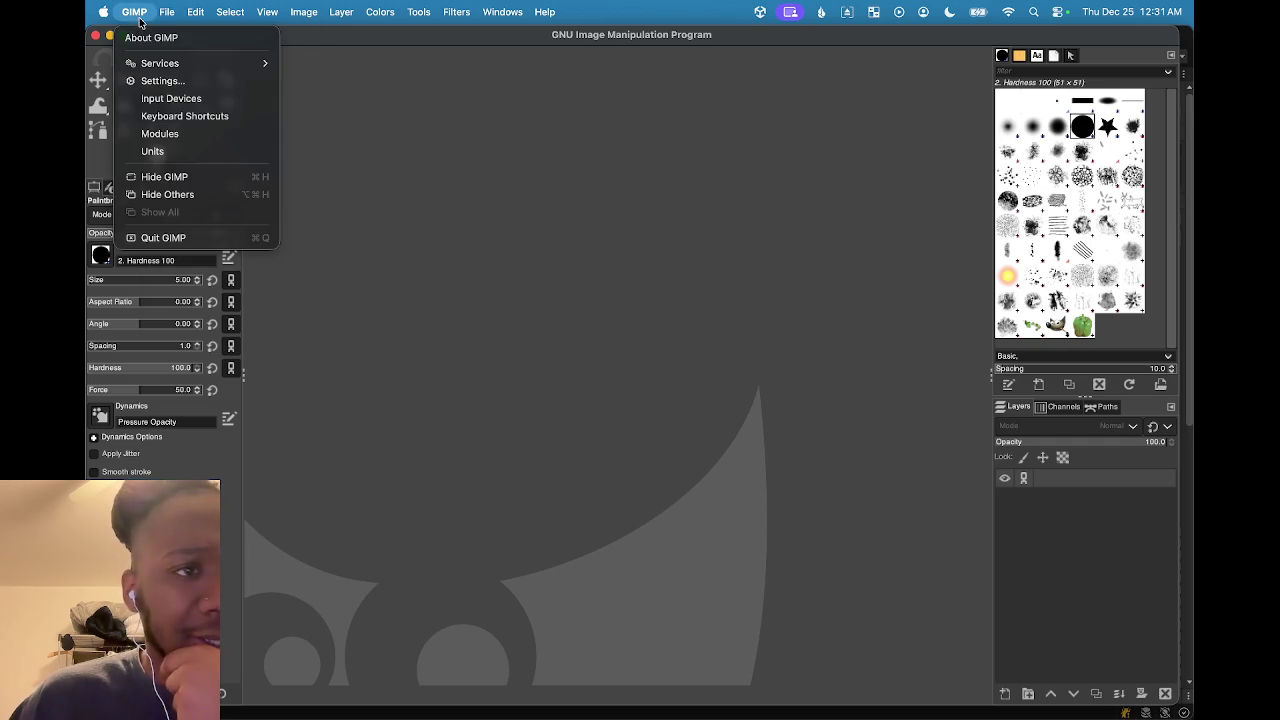
click(166, 12)
click(166, 12)
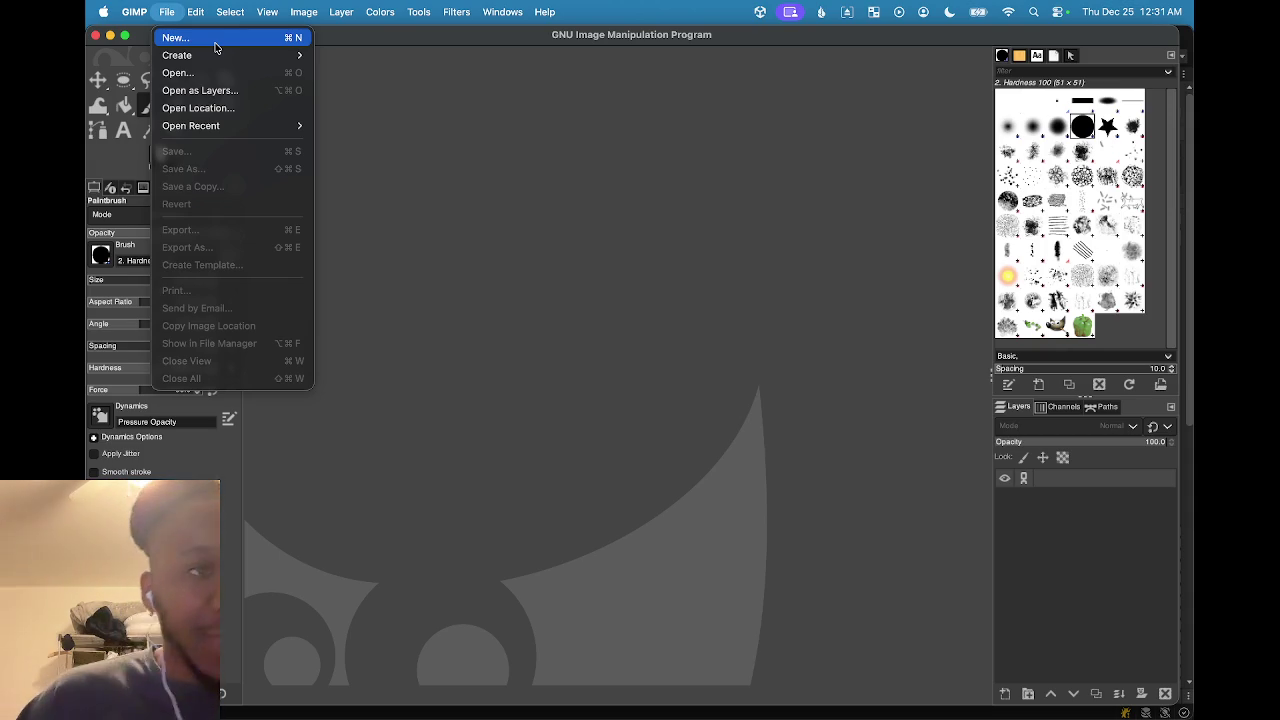
mouse_move(221, 58)
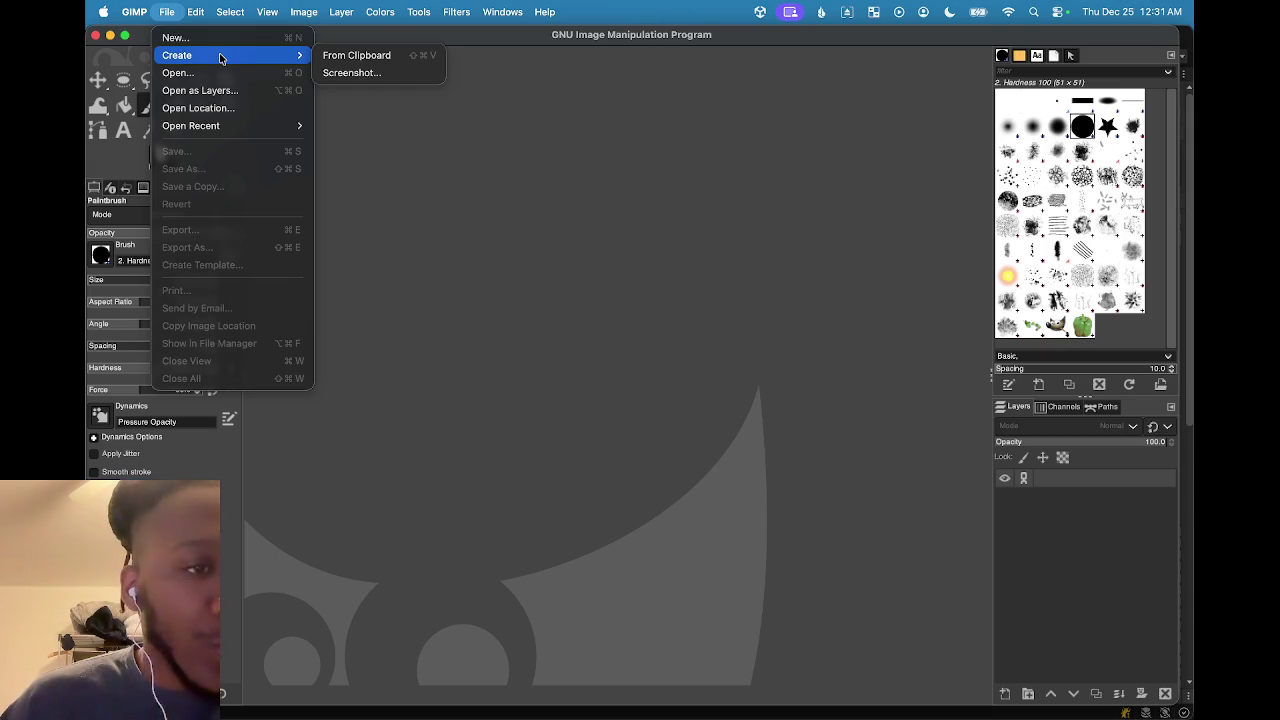
click(170, 39)
drag(980, 46, 539, 73)
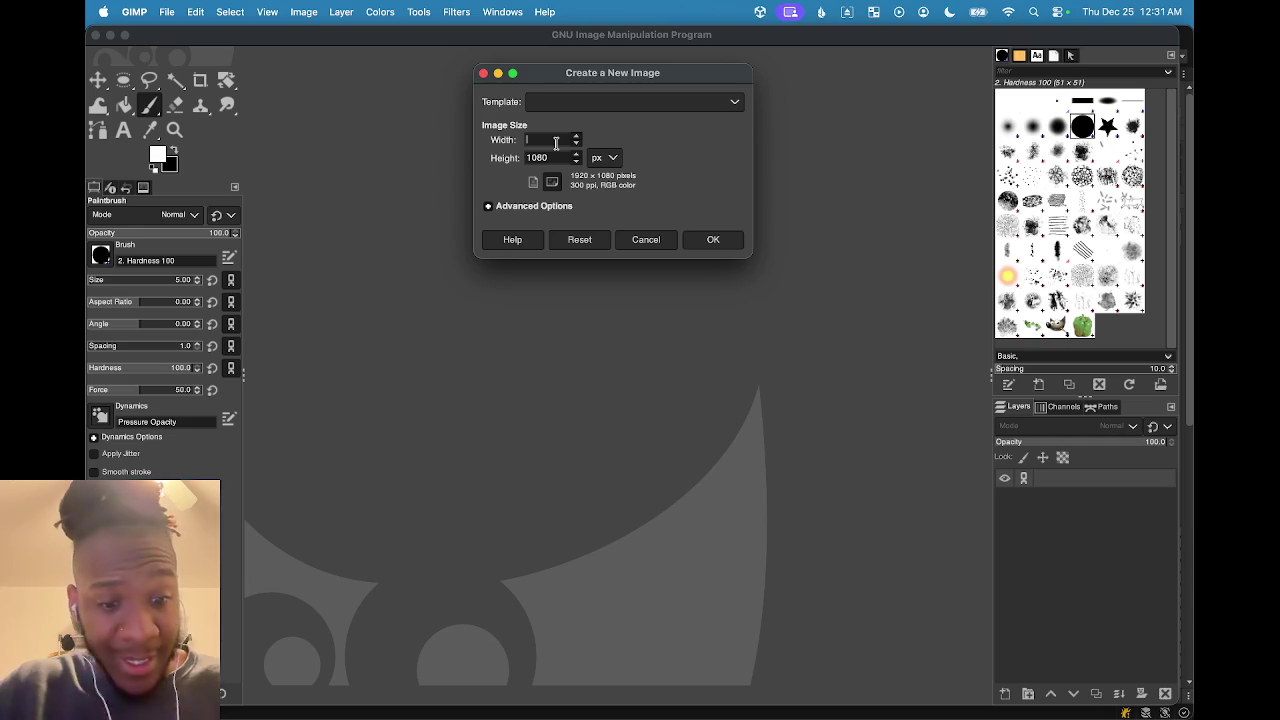
text(64)
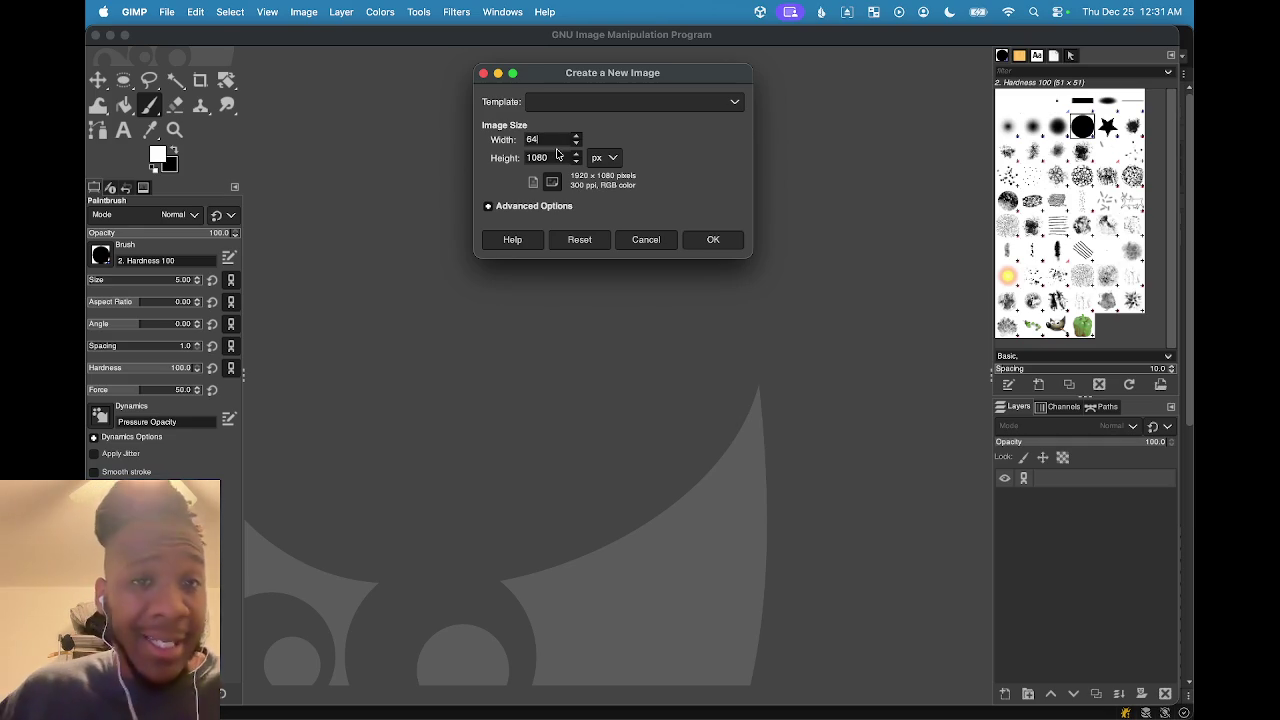
click(555, 156)
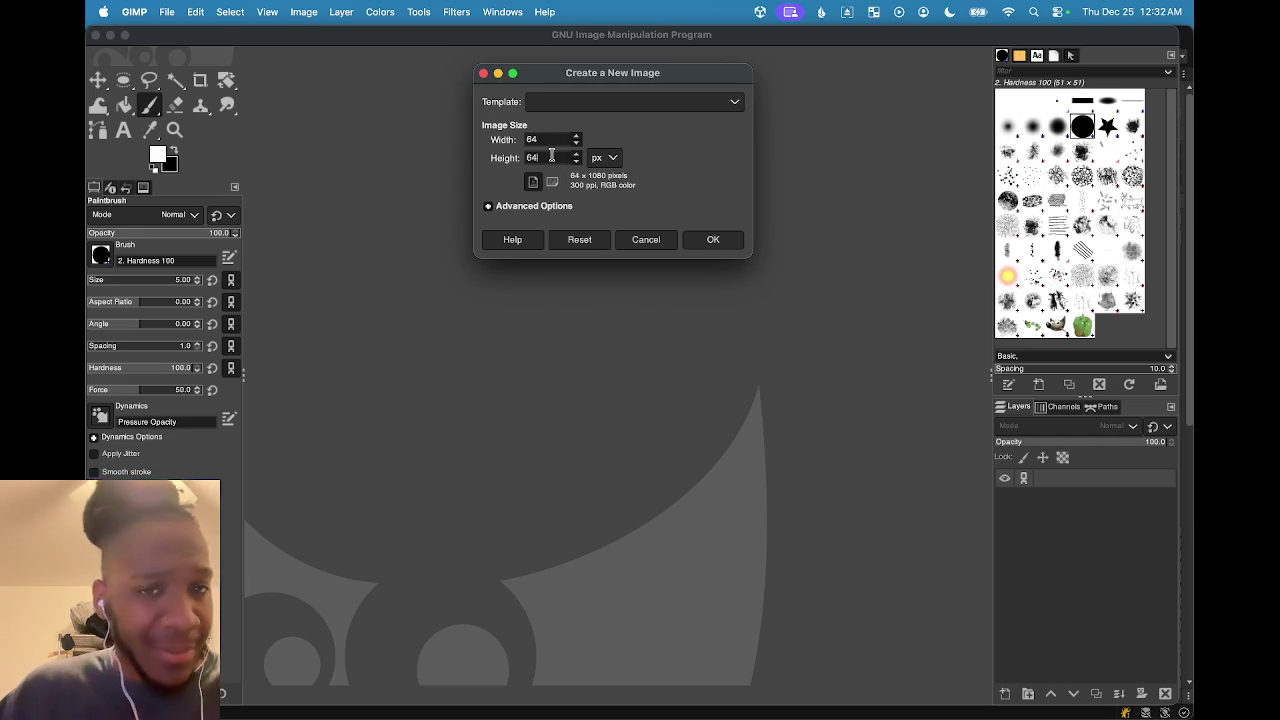
click(703, 242)
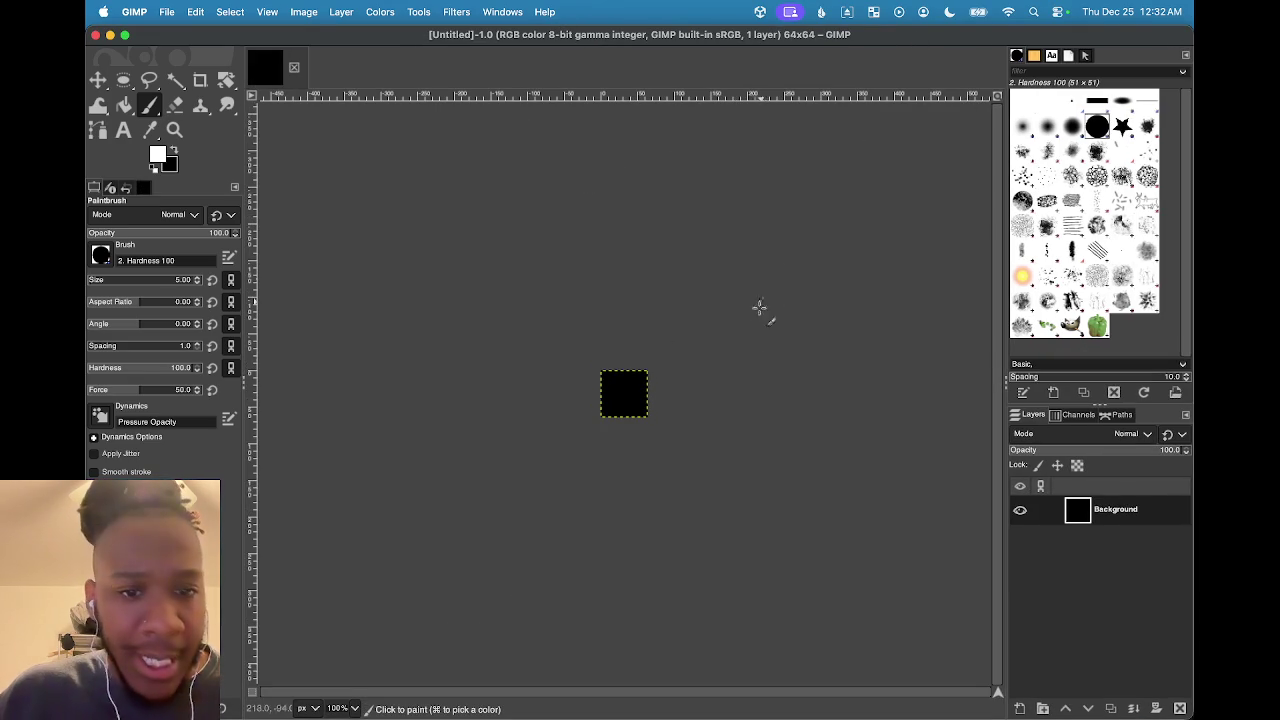
Zoom the black 64×64 canvas to 550%, then launch Calculator and clear it
scroll(703, 423, up, 3)
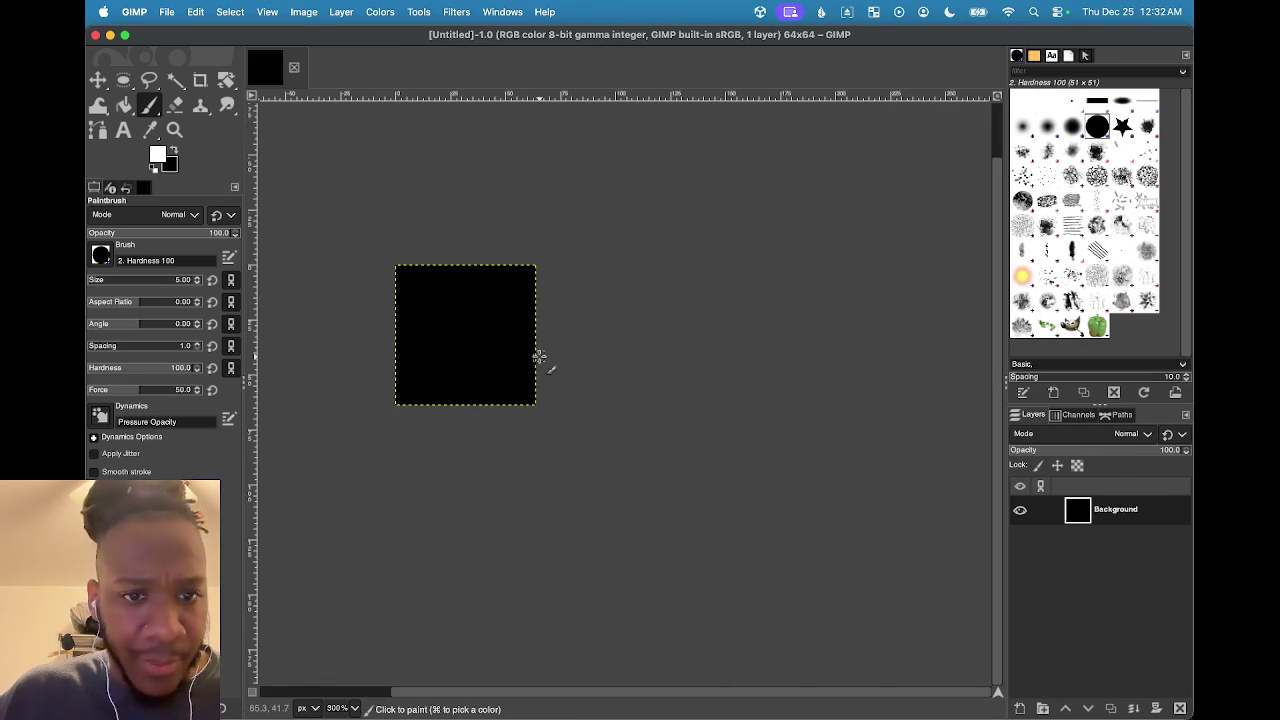
scroll(540, 358, up, 3)
drag(620, 352, 658, 328)
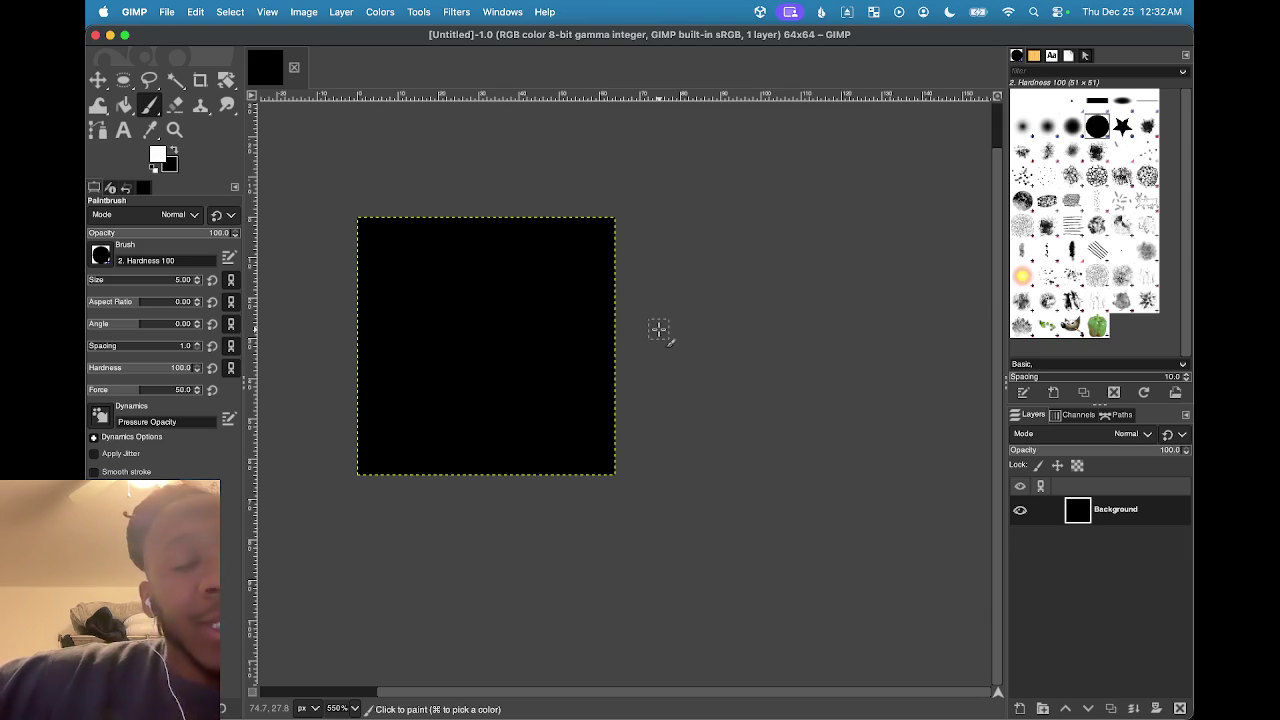
mouse_move(378, 712)
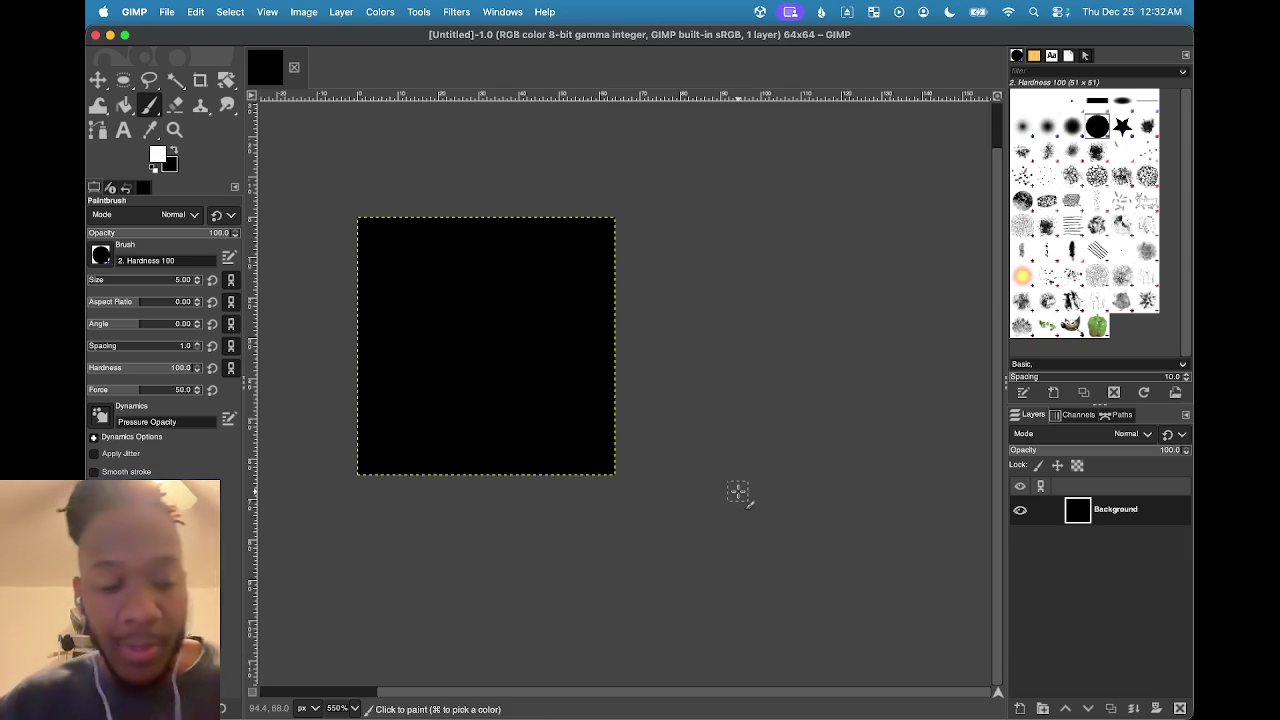
key(super+space)
text(calculator)
key(Return)
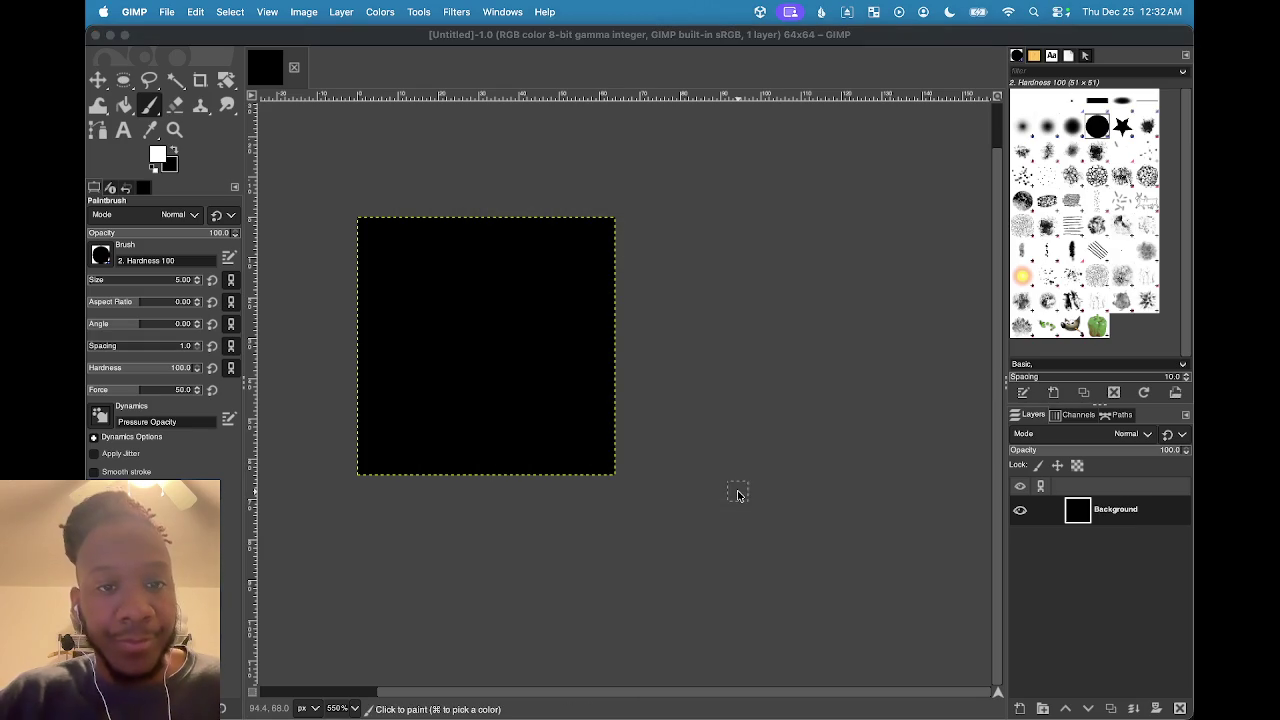
click(672, 474)
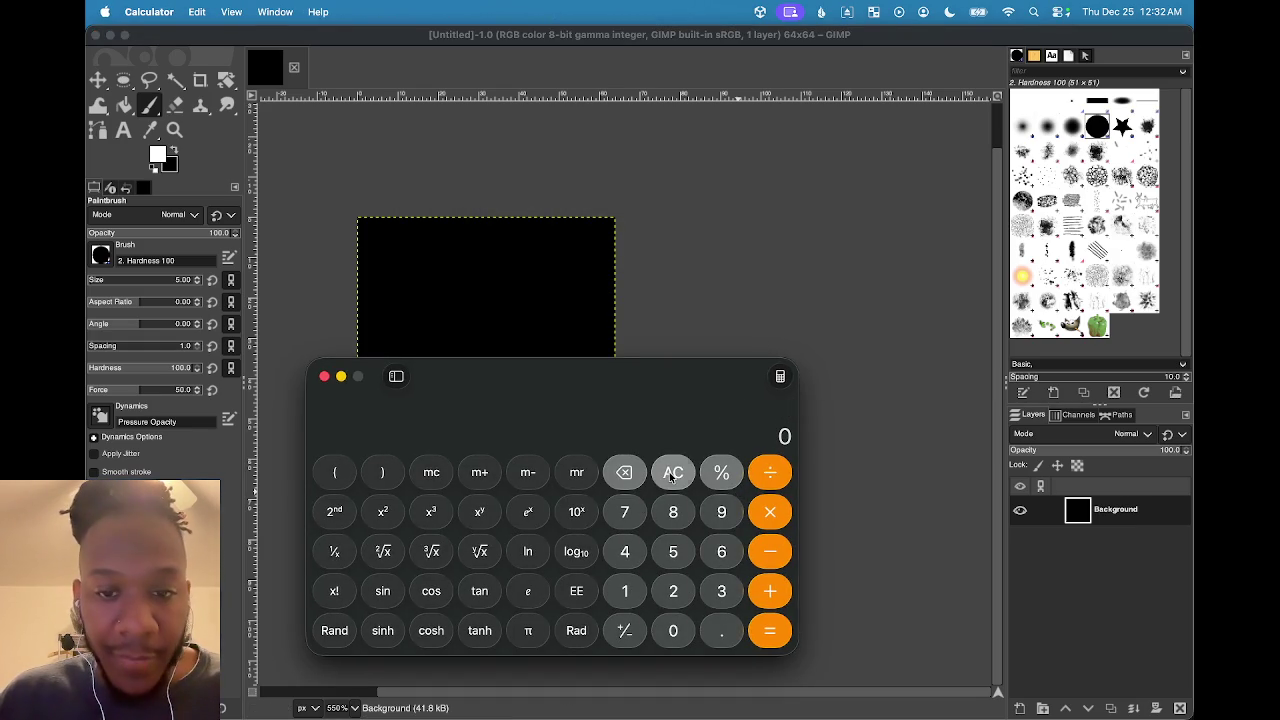
Compute 64 × 4 = 256 in Calculator, then close it
click(712, 562)
click(628, 554)
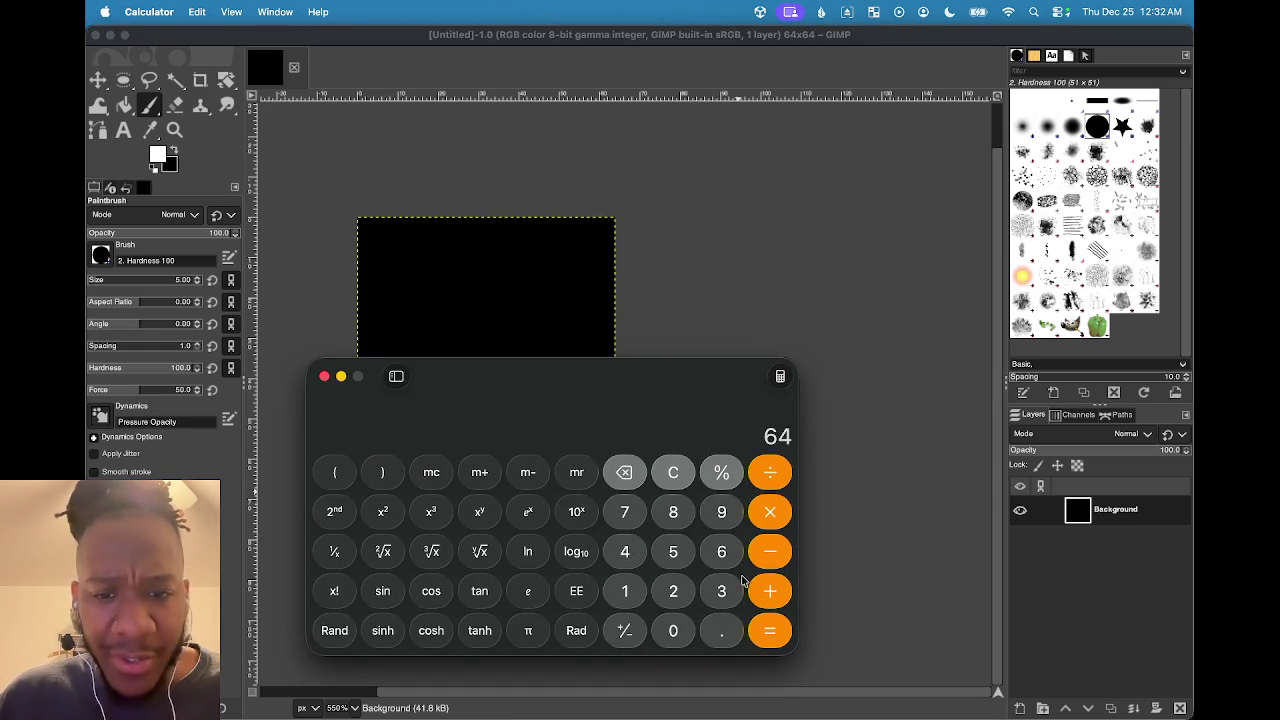
click(772, 514)
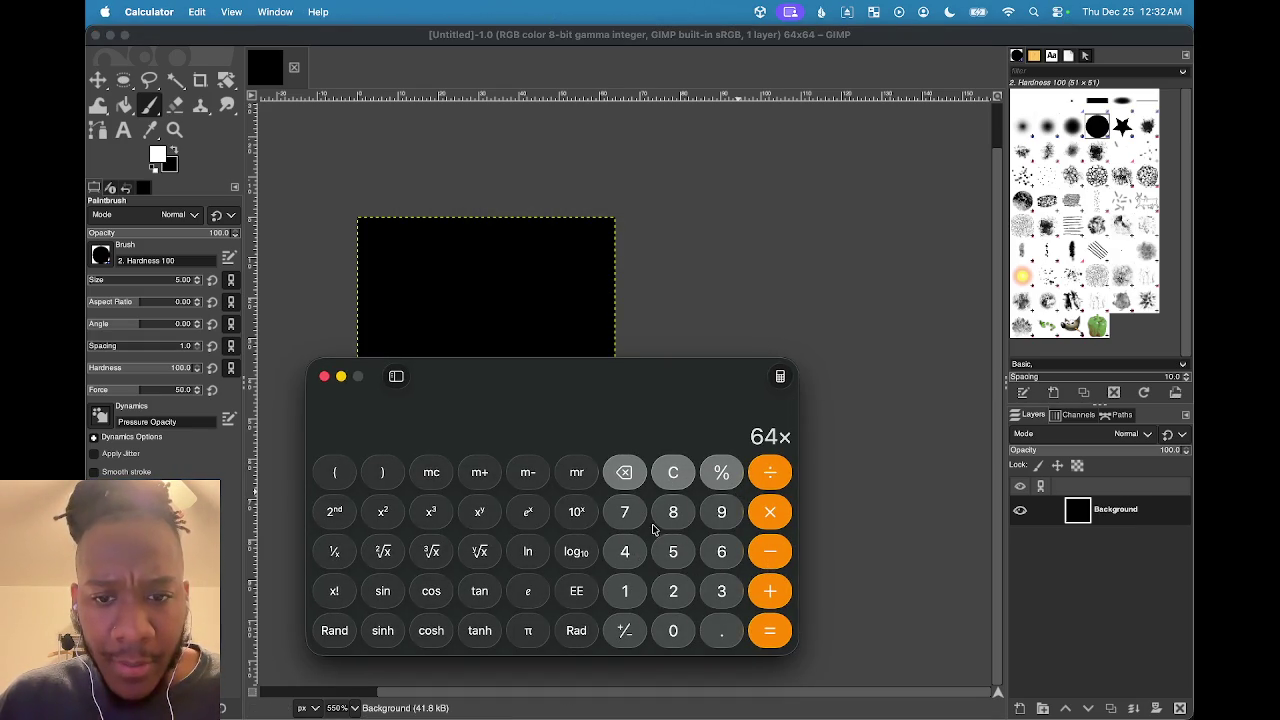
click(638, 552)
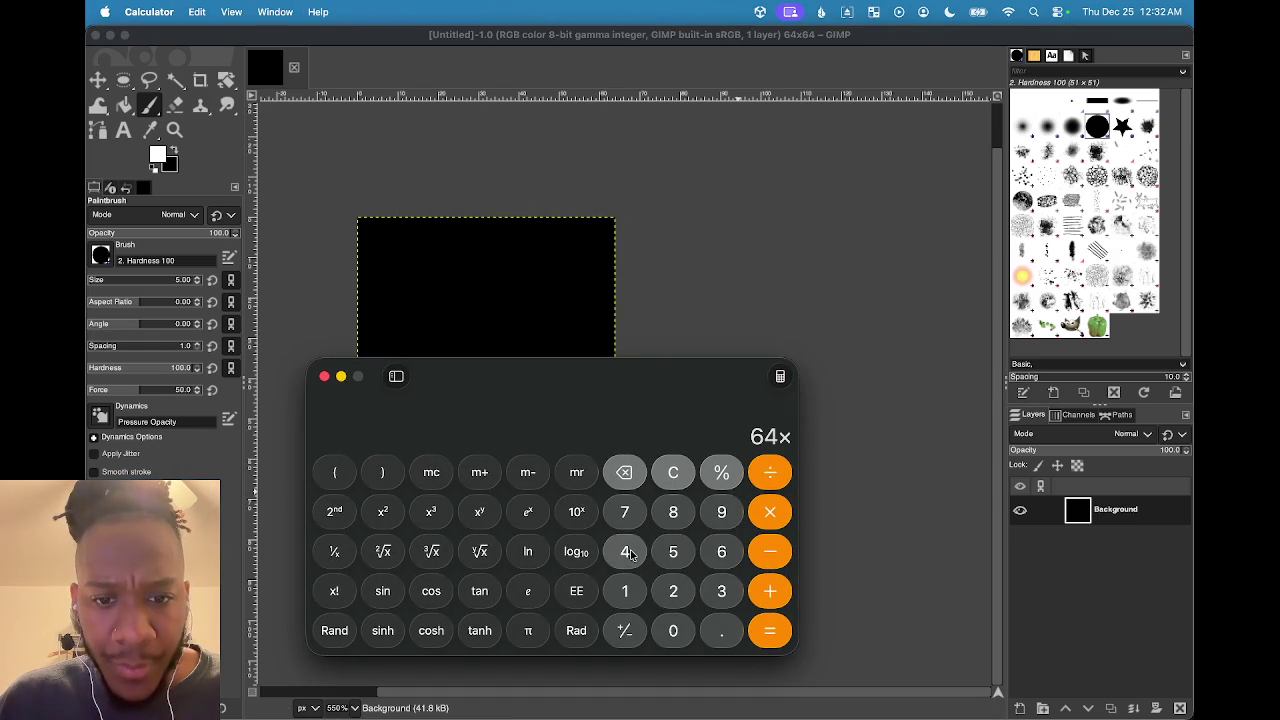
click(770, 630)
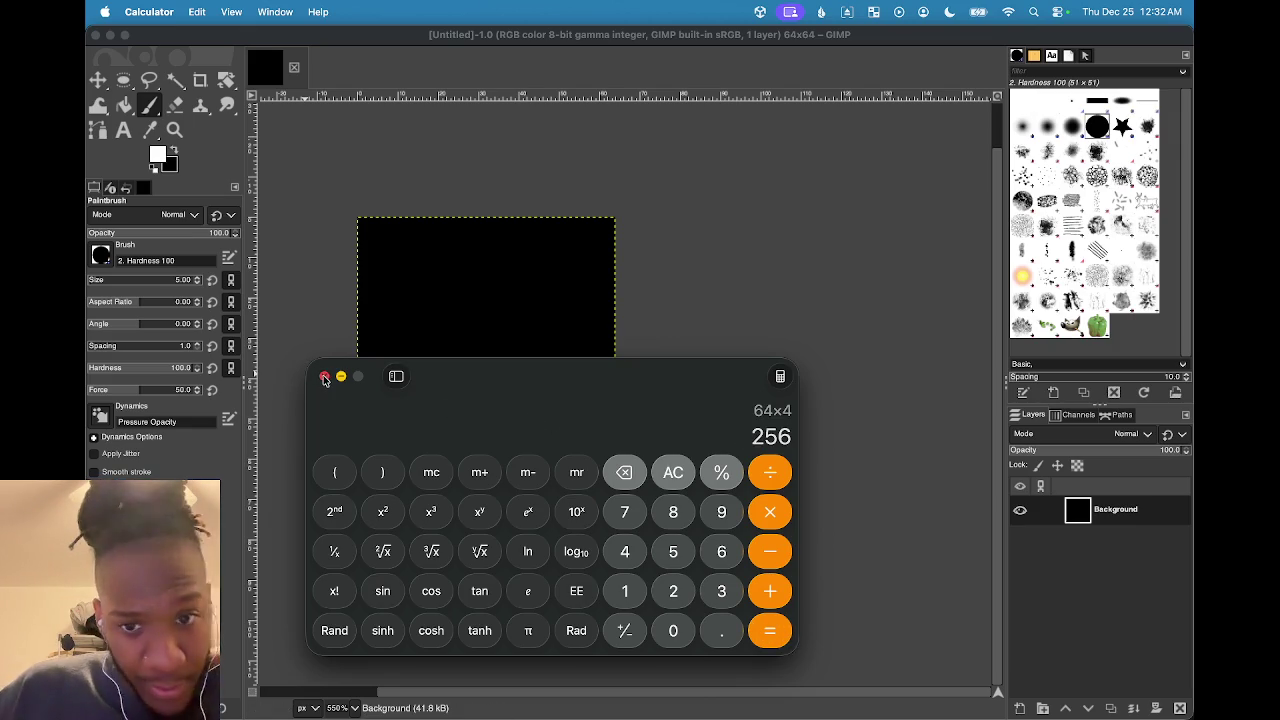
click(324, 377)
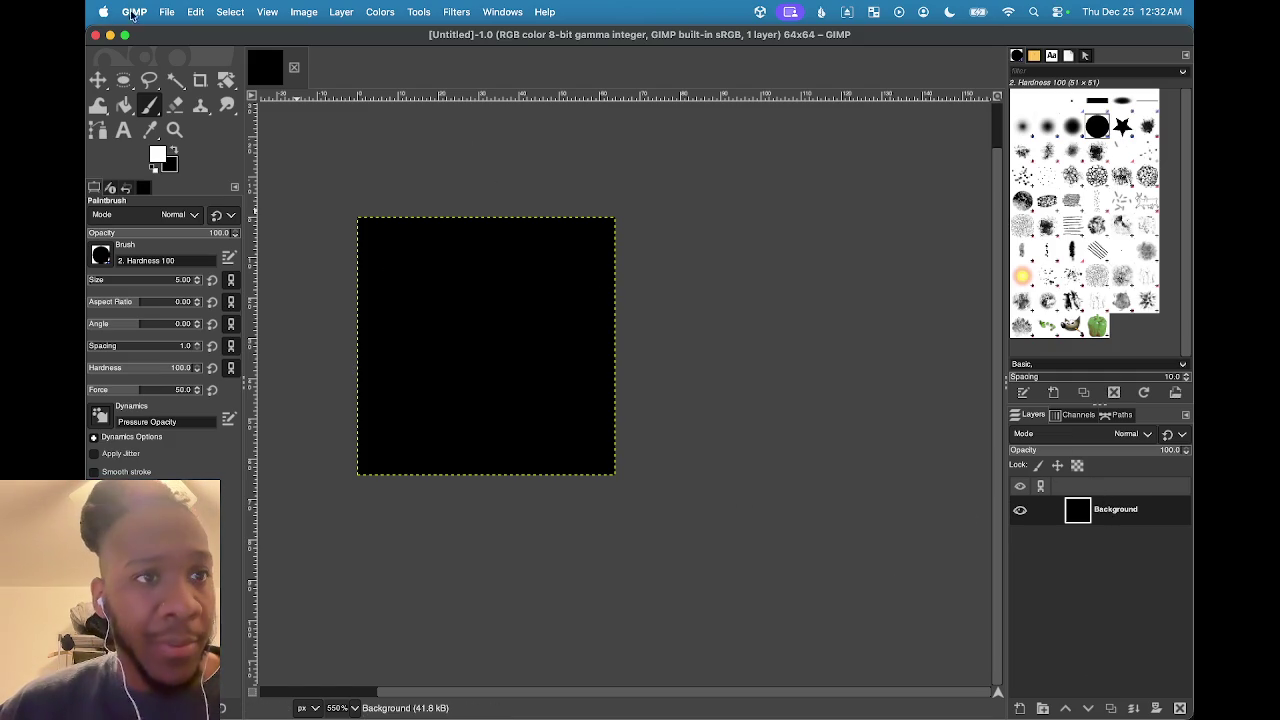
Create another new image sized 256×256 pixels
click(168, 12)
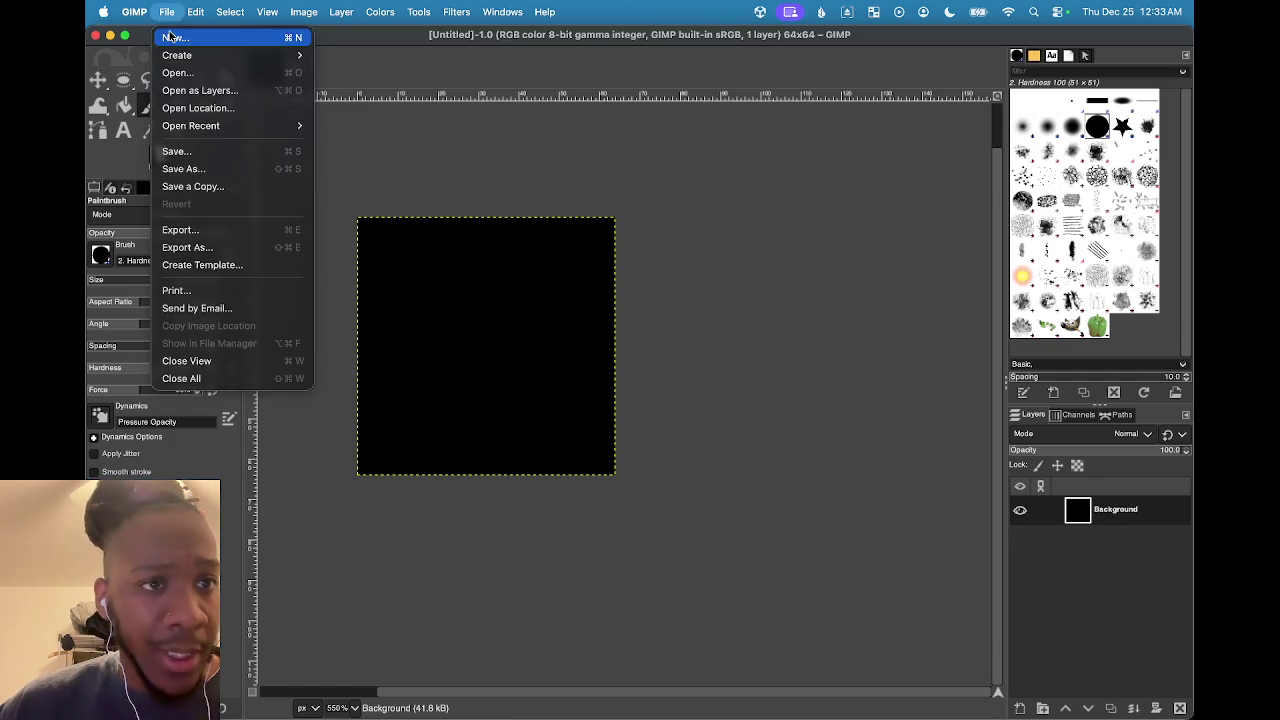
click(175, 37)
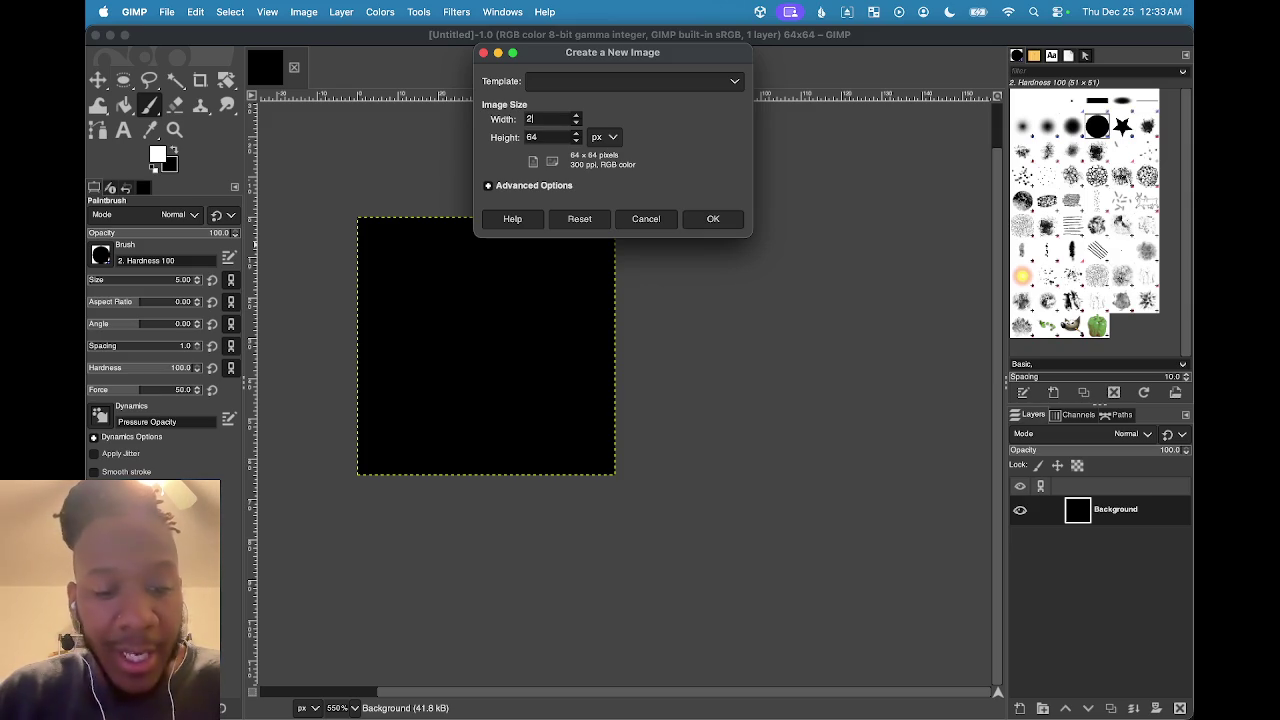
click(540, 137)
text(256)
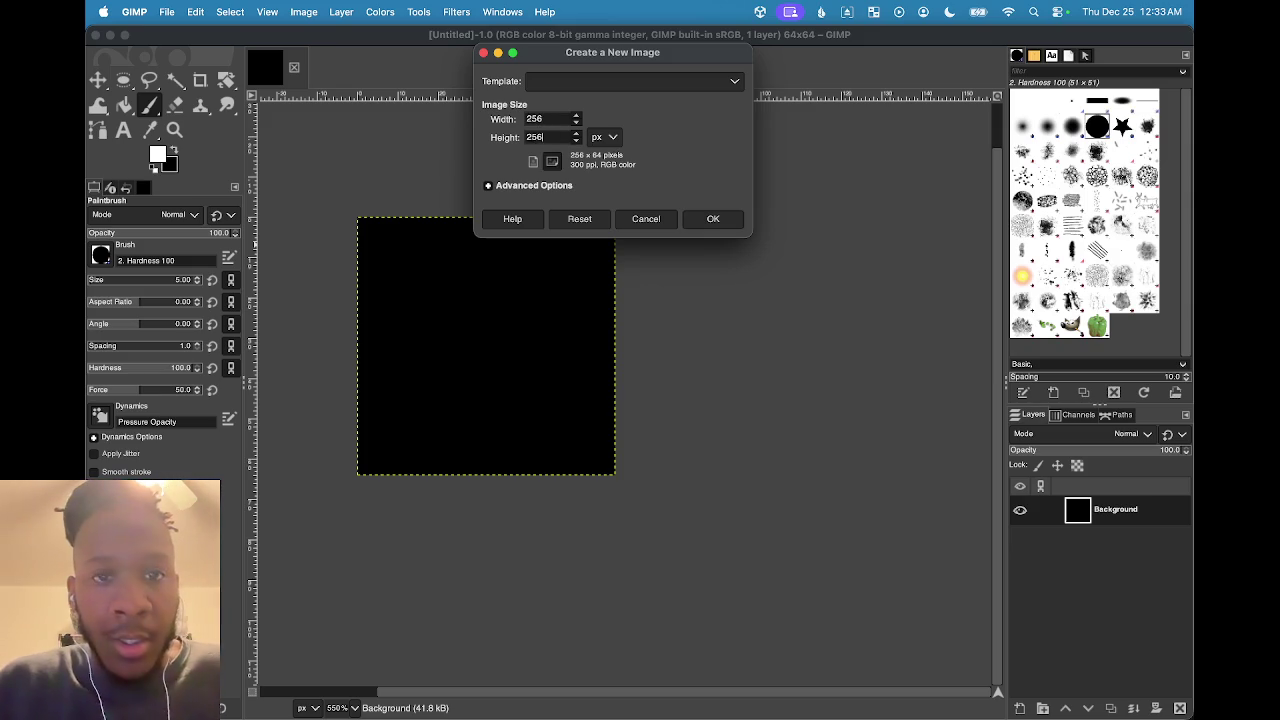
key(Return)
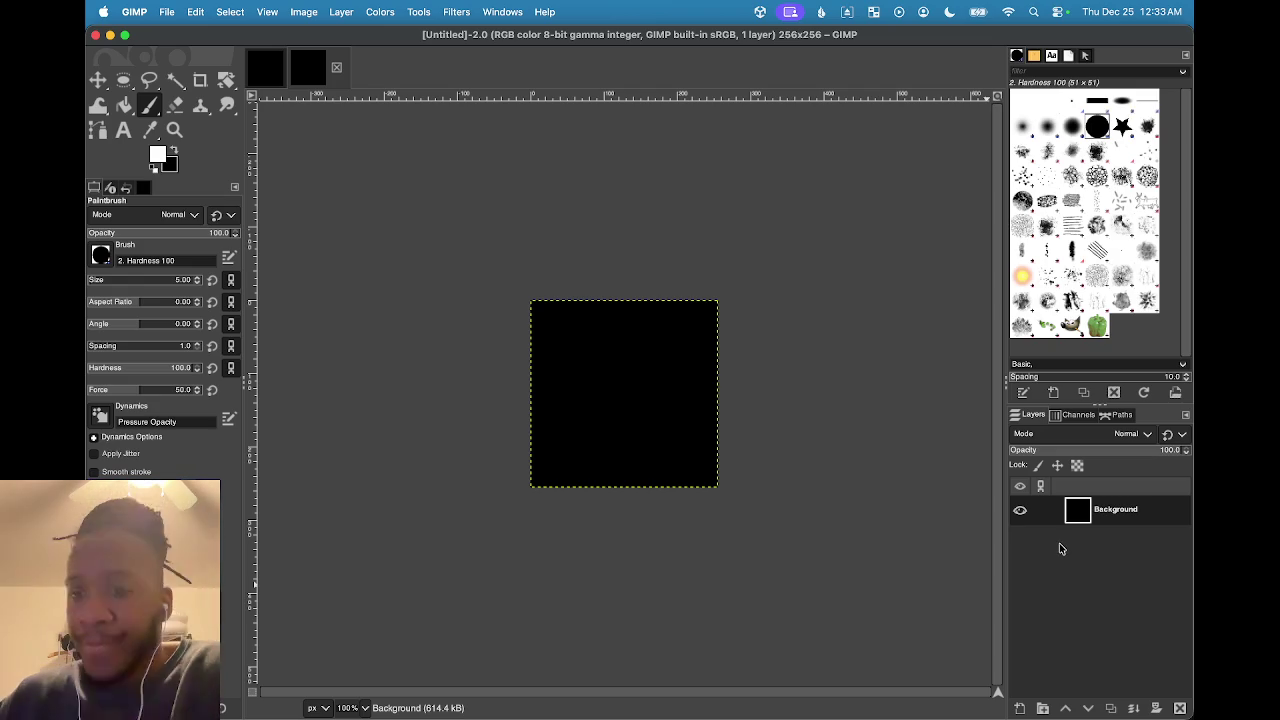
Delete the black Background layer and add two transparent layers, Layer and Layer #1
click(1180, 707)
click(1019, 708)
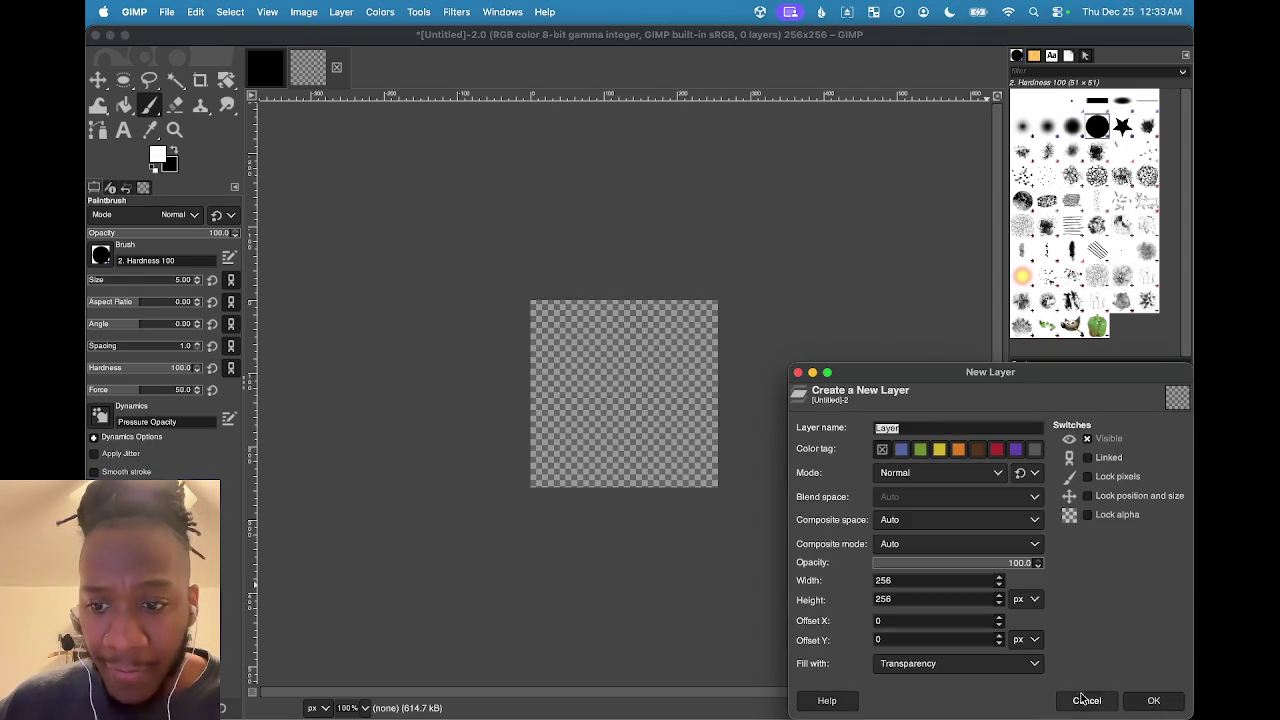
click(1150, 700)
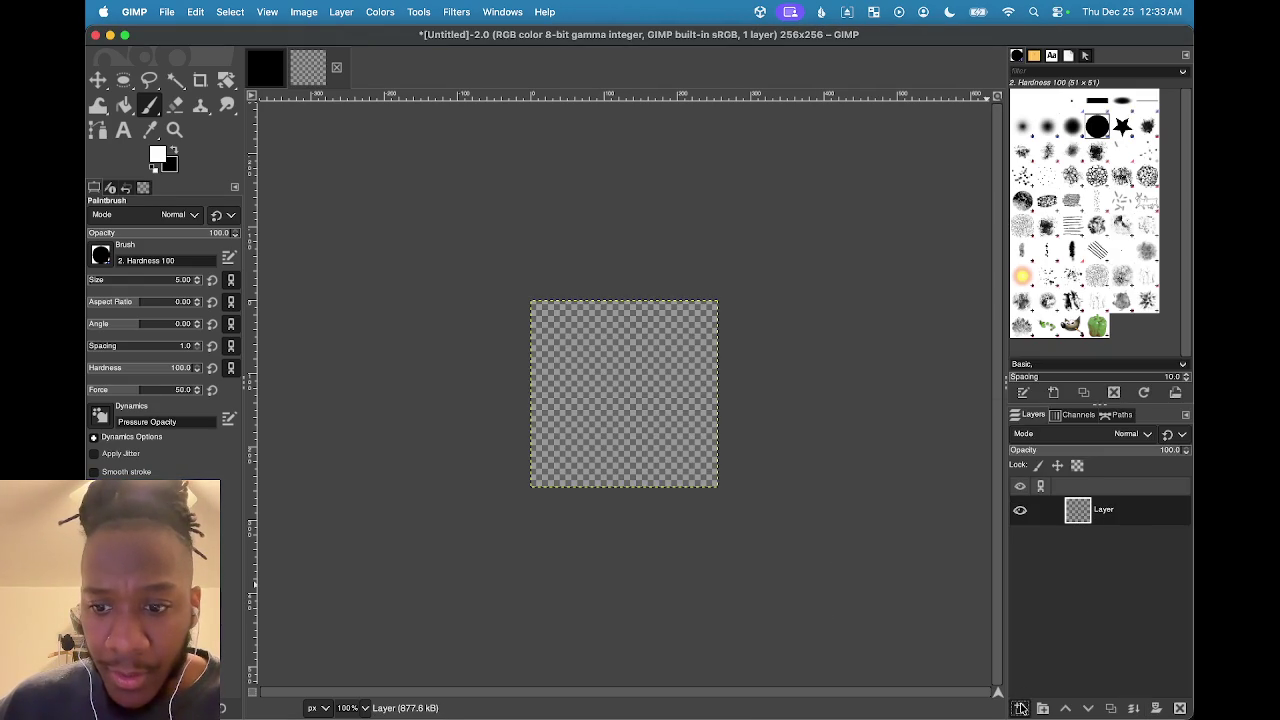
click(1020, 708)
click(1148, 700)
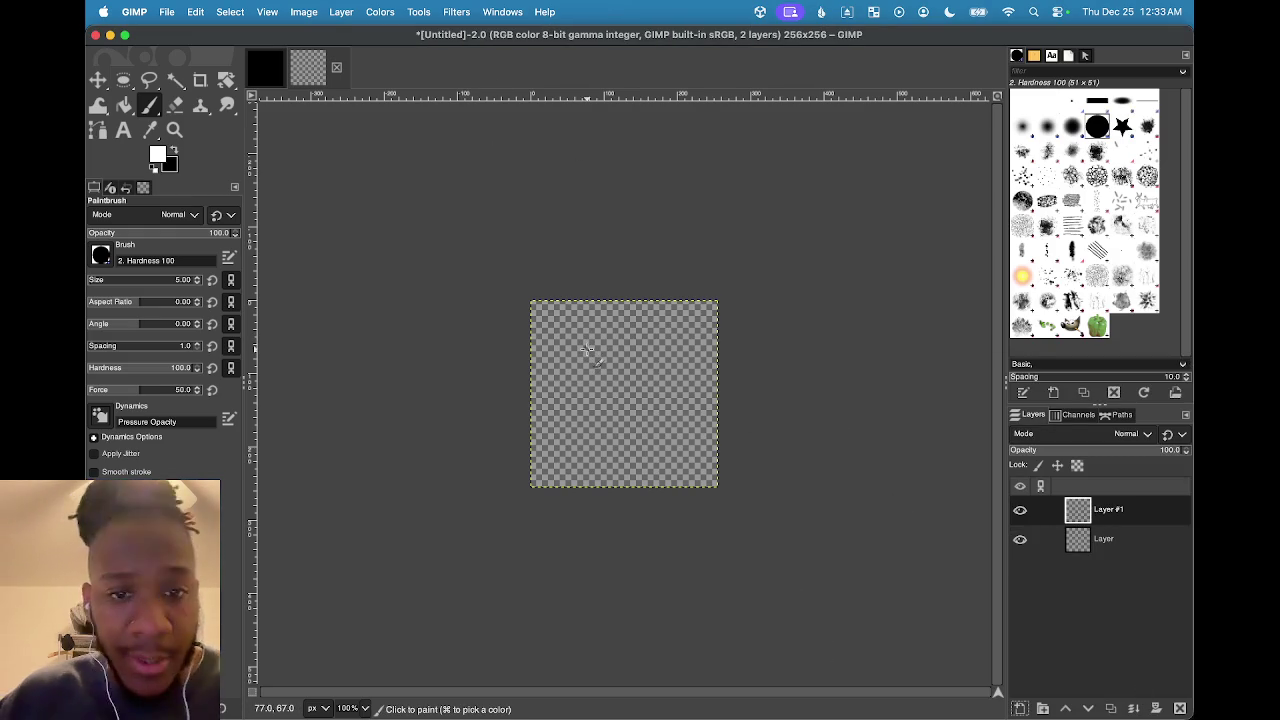
Drag a vertical guide from the left ruler to about 130 px on the canvas
scroll(650, 378, up, 4)
scroll(640, 372, down, 1)
scroll(635, 368, up, 2)
scroll(640, 368, down, 2)
scroll(650, 366, up, 2)
scroll(660, 364, down, 2)
scroll(655, 358, down, 1)
scroll(655, 358, left, 2)
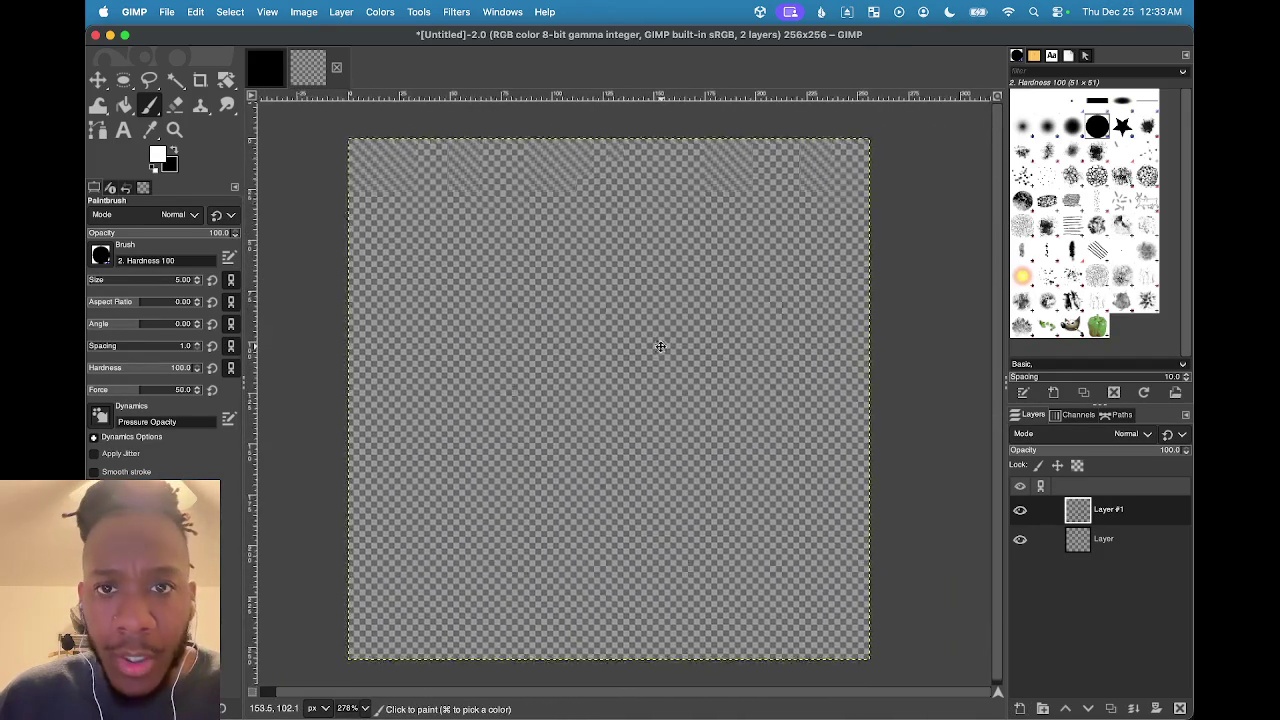
mouse_move(255, 233)
mouse_down()
mouse_move(631, 282)
mouse_move(614, 279)
mouse_up()
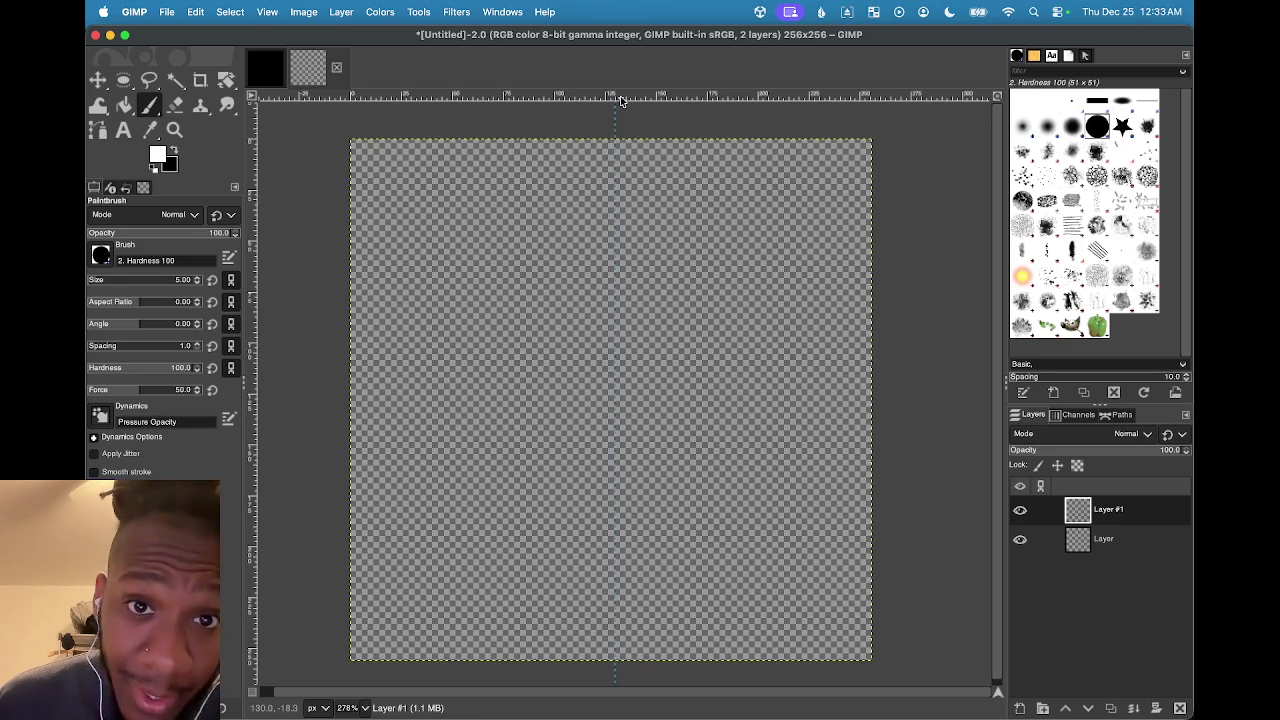
mouse_move(728, 717)
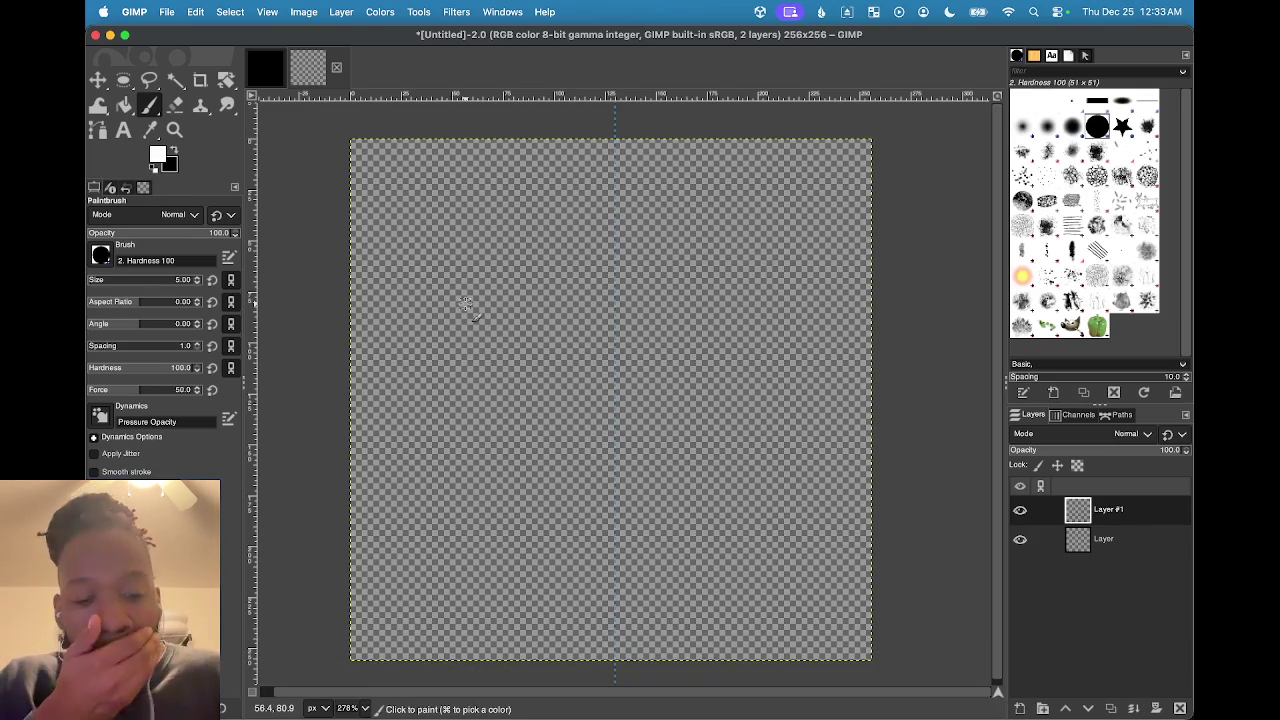
Compute 256 ÷ 2 = 128 in Calculator, then return to the GIMP canvas
key(cmd+space)
text(calculator)
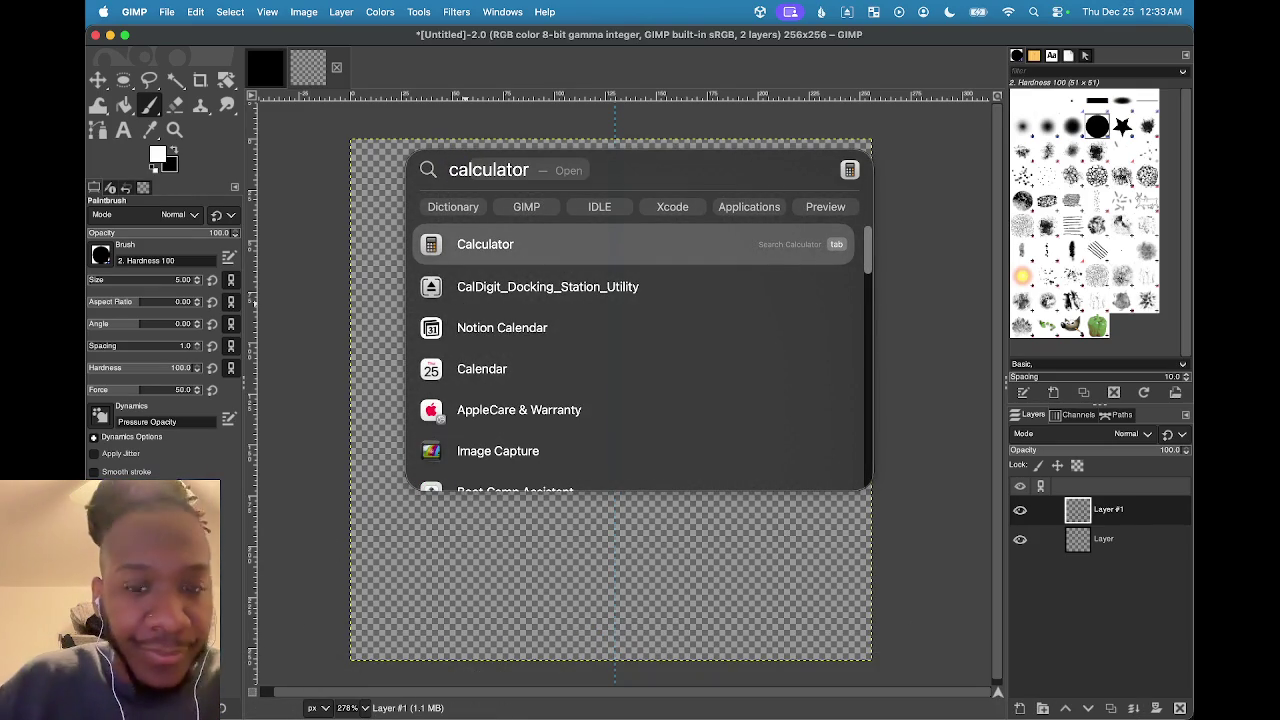
key(Return)
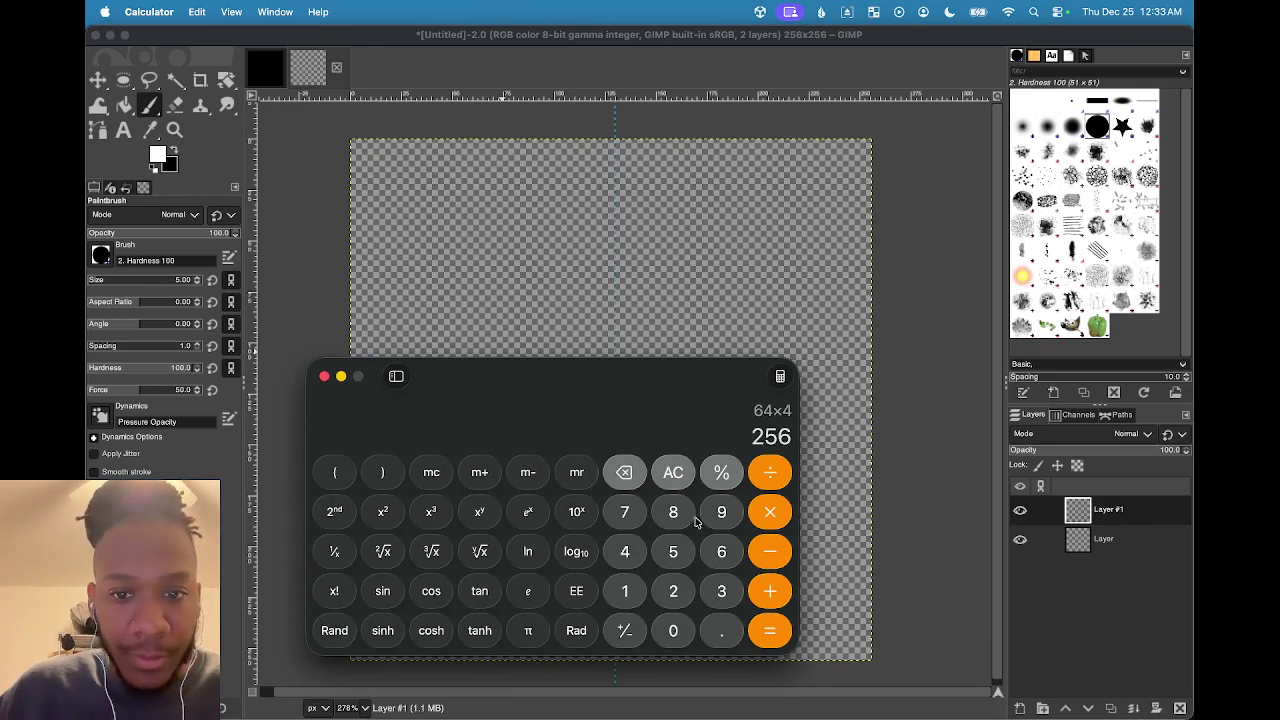
click(770, 472)
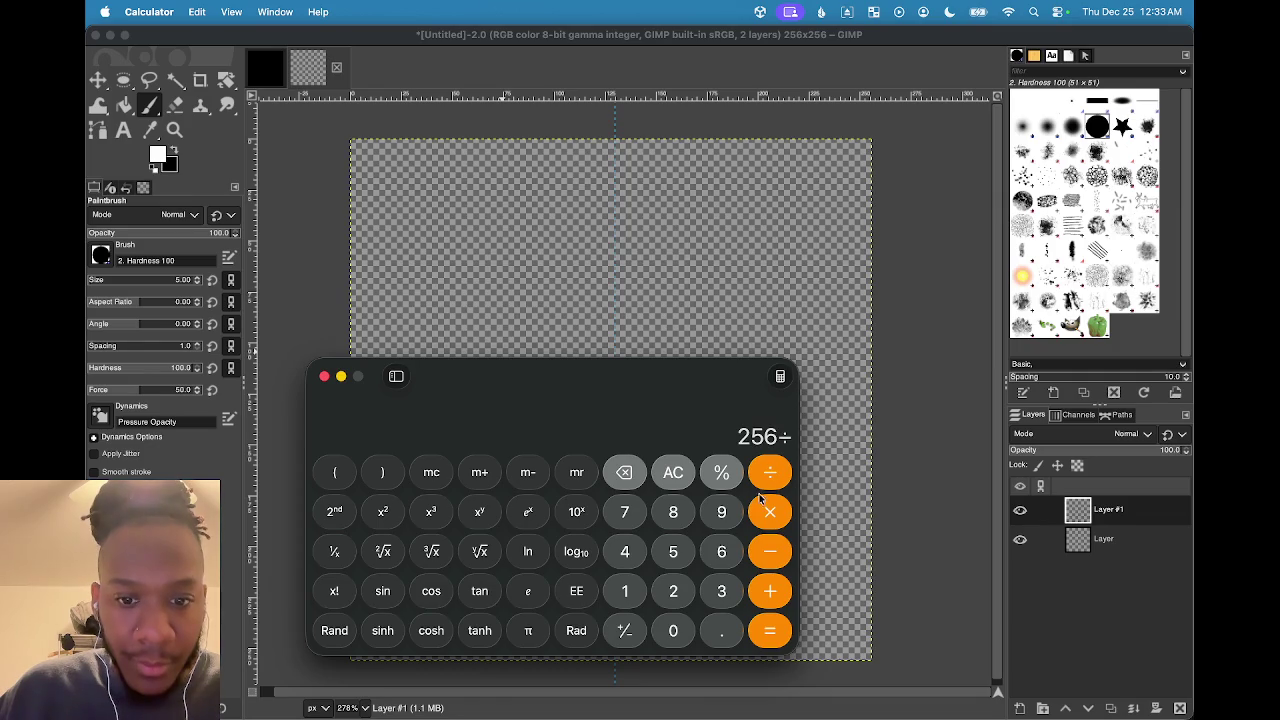
click(674, 608)
click(770, 630)
click(577, 281)
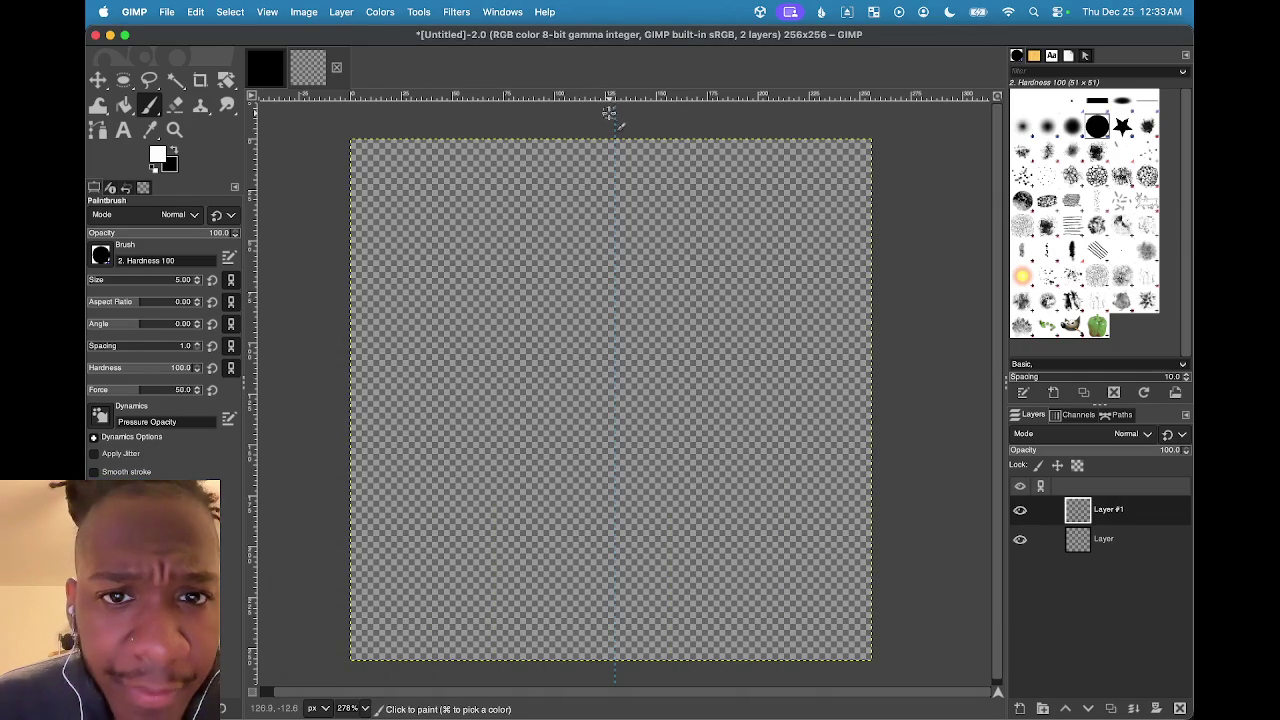
Center the vertical guide and add a horizontal guide at about 128 px to quarter the canvas
key(m)
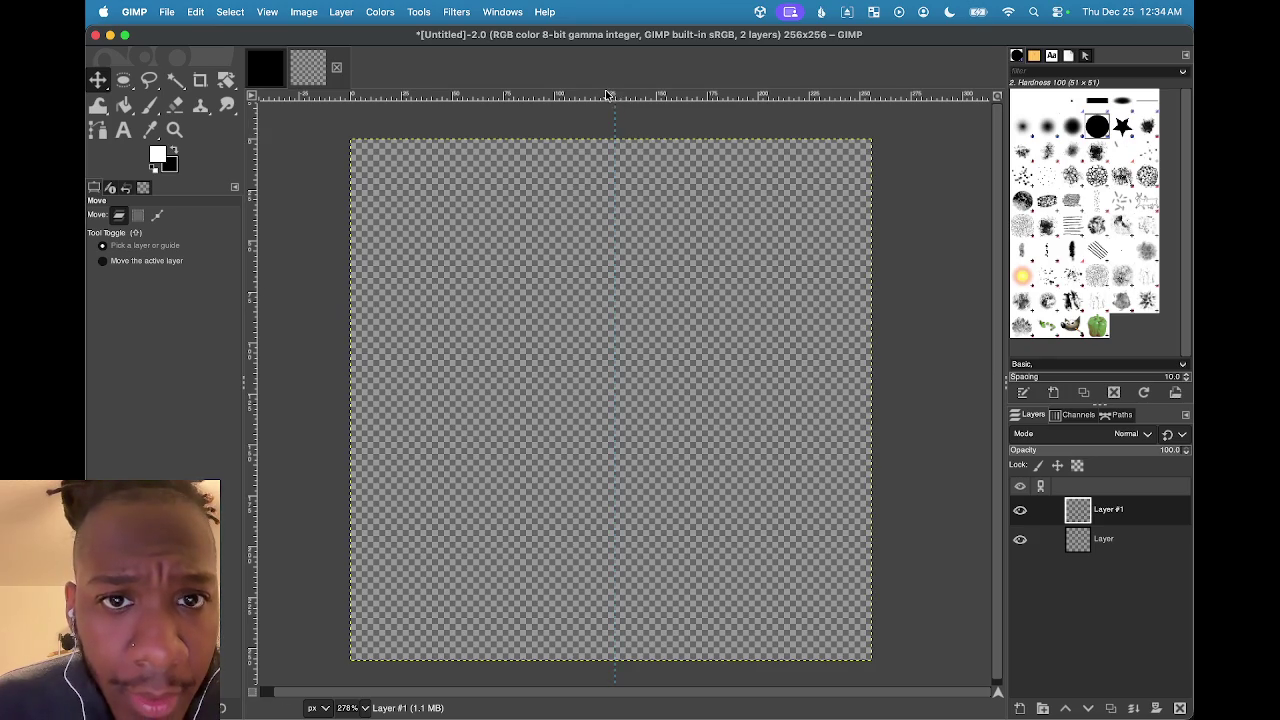
drag(616, 113, 620, 113)
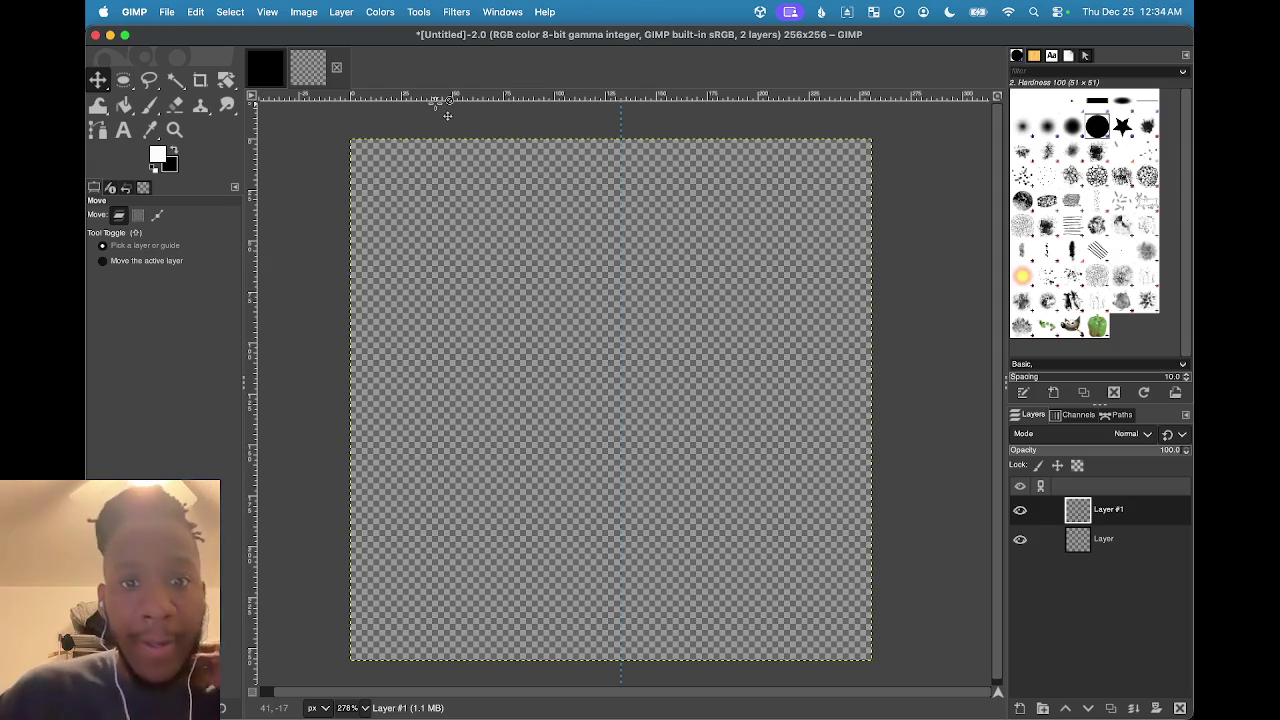
mouse_move(448, 99)
mouse_down()
mouse_move(412, 485)
mouse_move(419, 396)
mouse_move(420, 409)
mouse_up()
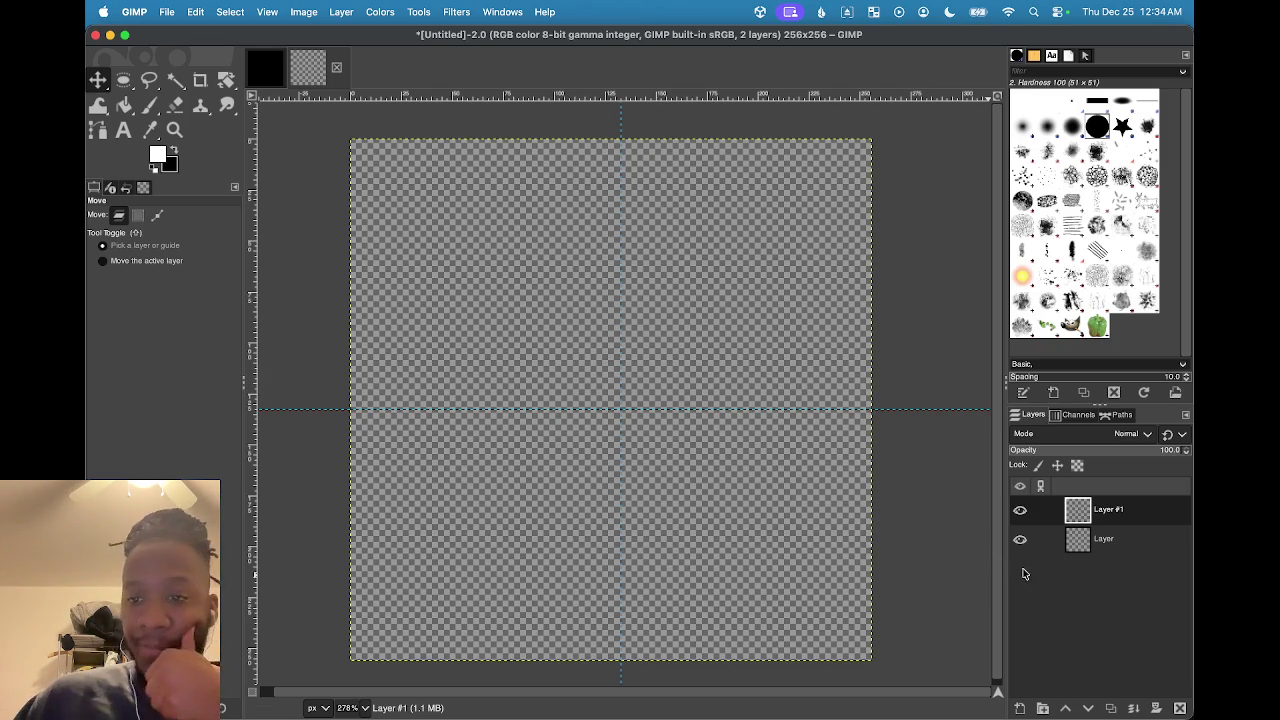
Add a new transparent Layer #2, then try and undo white Chalk 03 strokes
click(1021, 708)
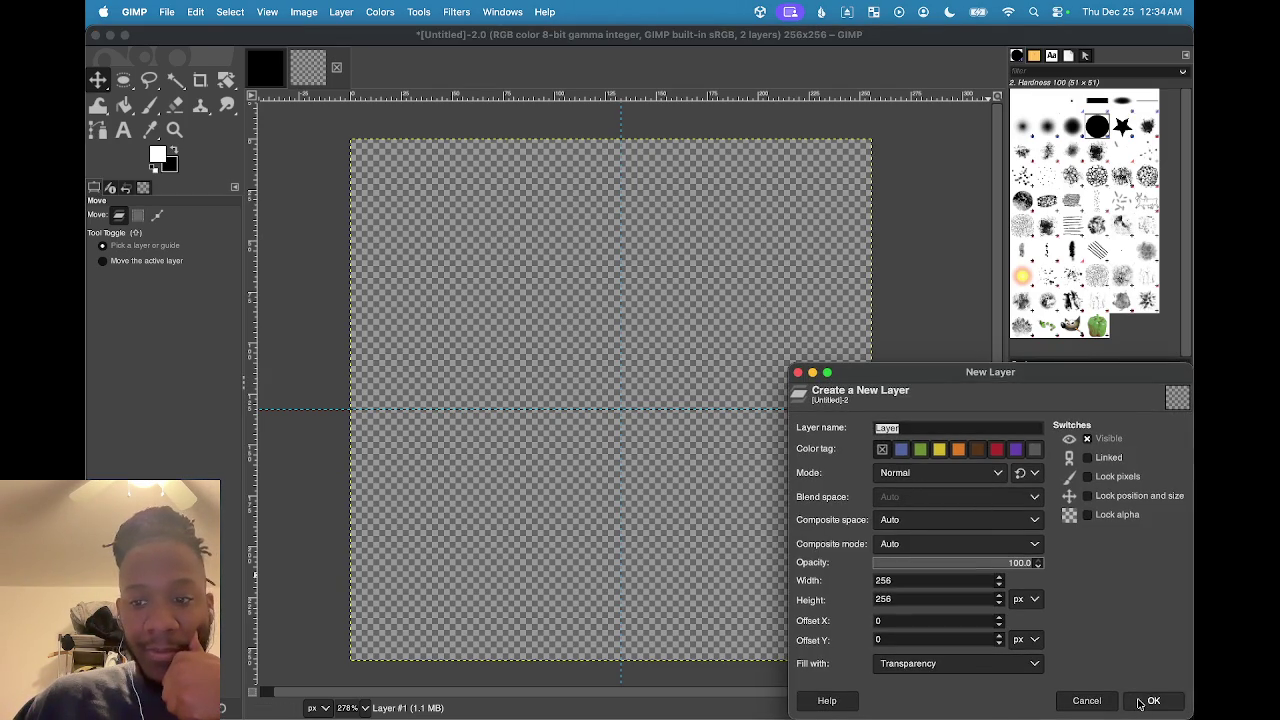
click(1138, 704)
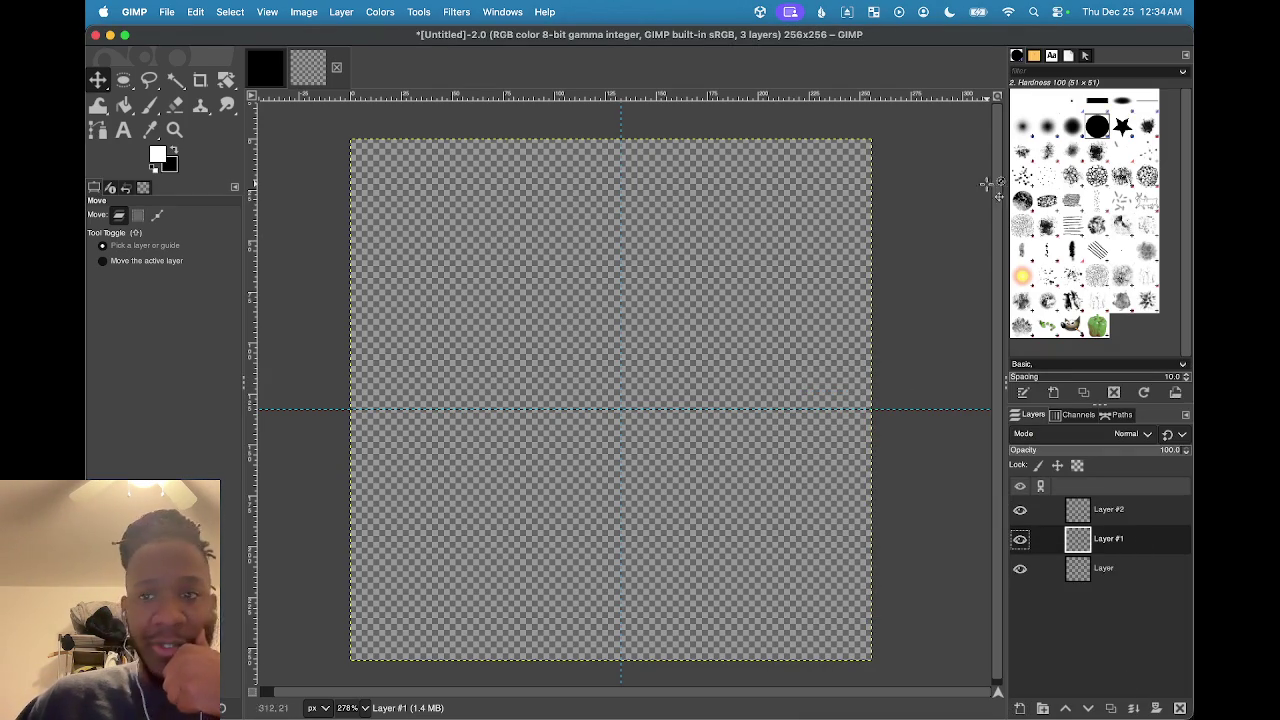
click(1024, 201)
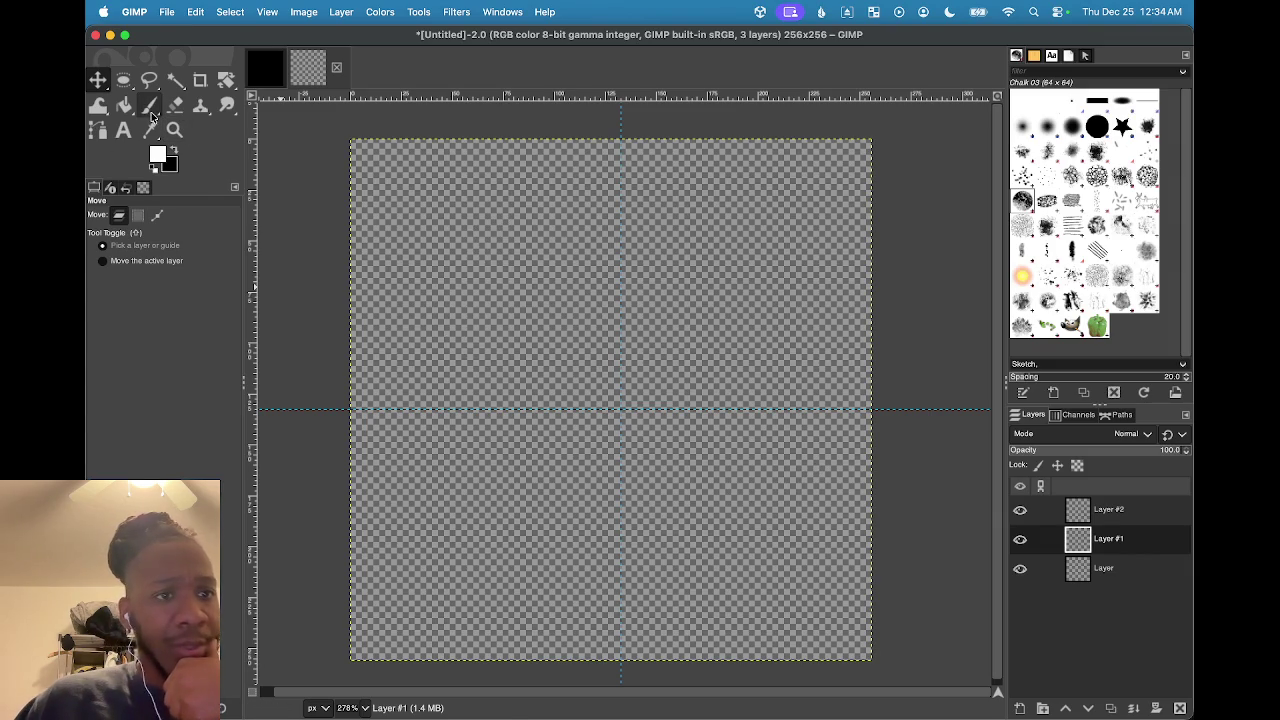
click(149, 105)
mouse_move(512, 318)
mouse_down()
mouse_move(487, 268)
mouse_move(512, 205)
mouse_up()
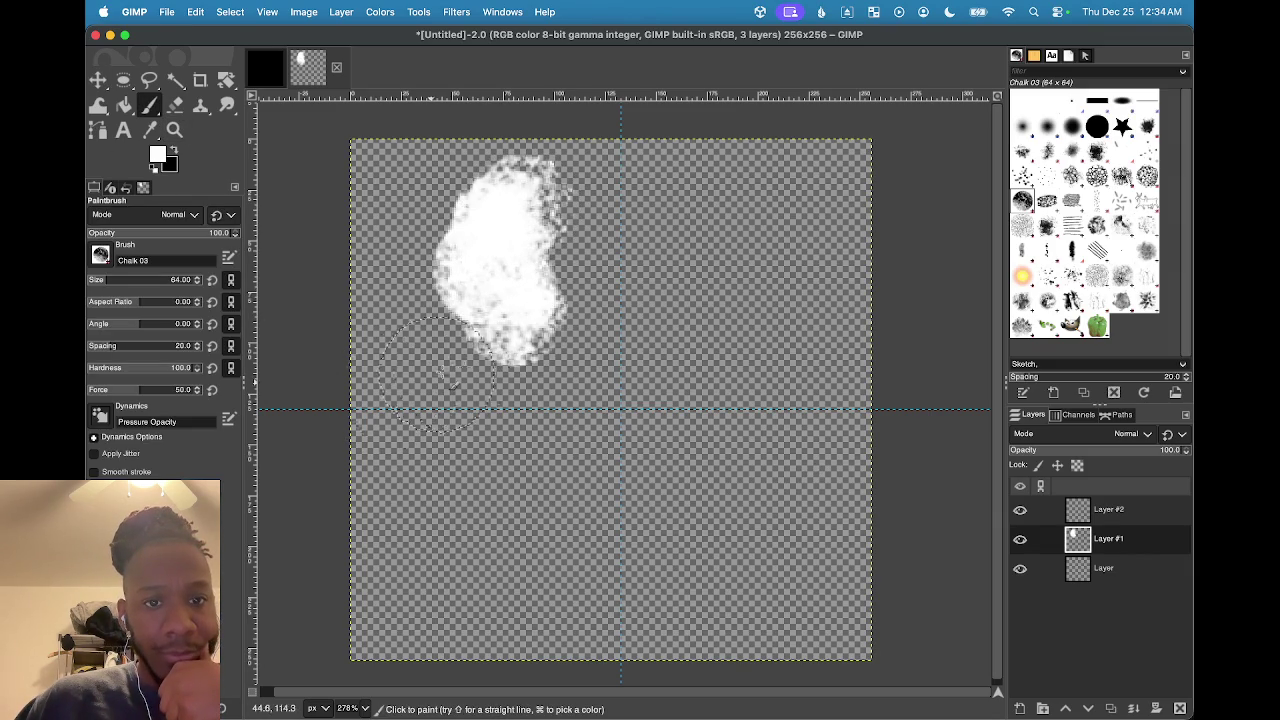
key(super+z)
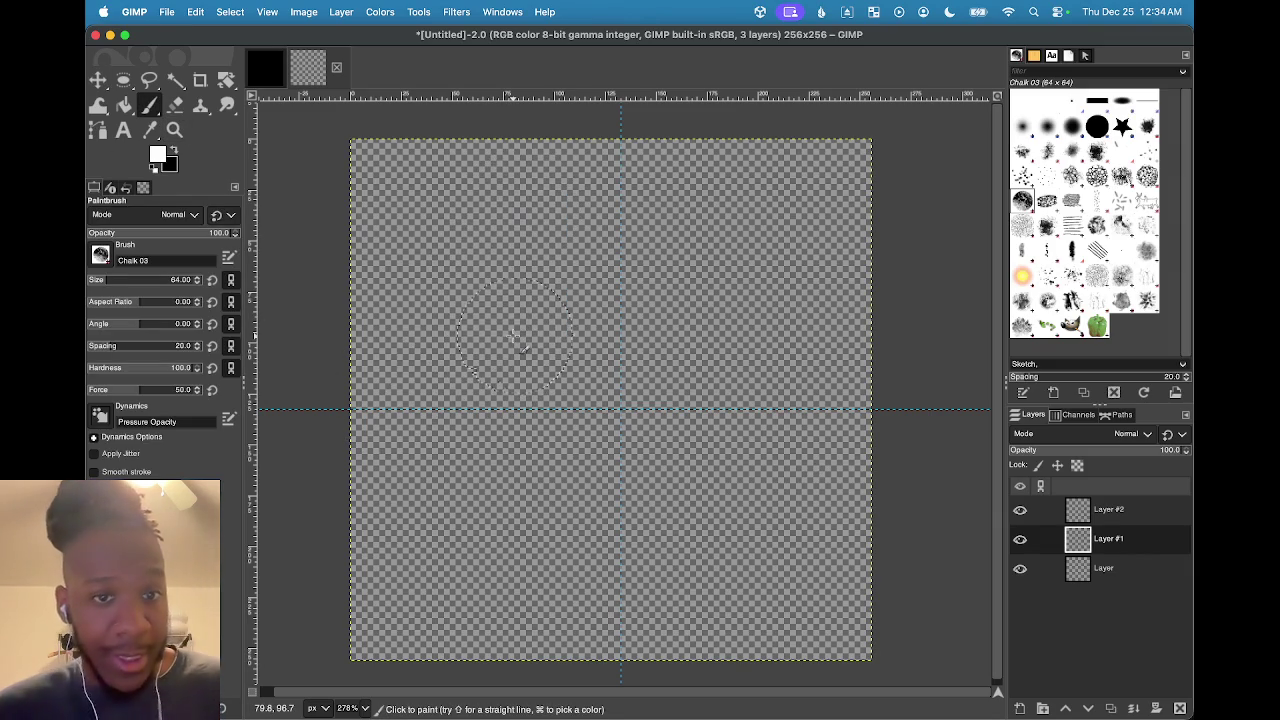
mouse_move(485, 352)
mouse_down()
mouse_move(501, 323)
mouse_move(414, 194)
mouse_move(491, 266)
mouse_up()
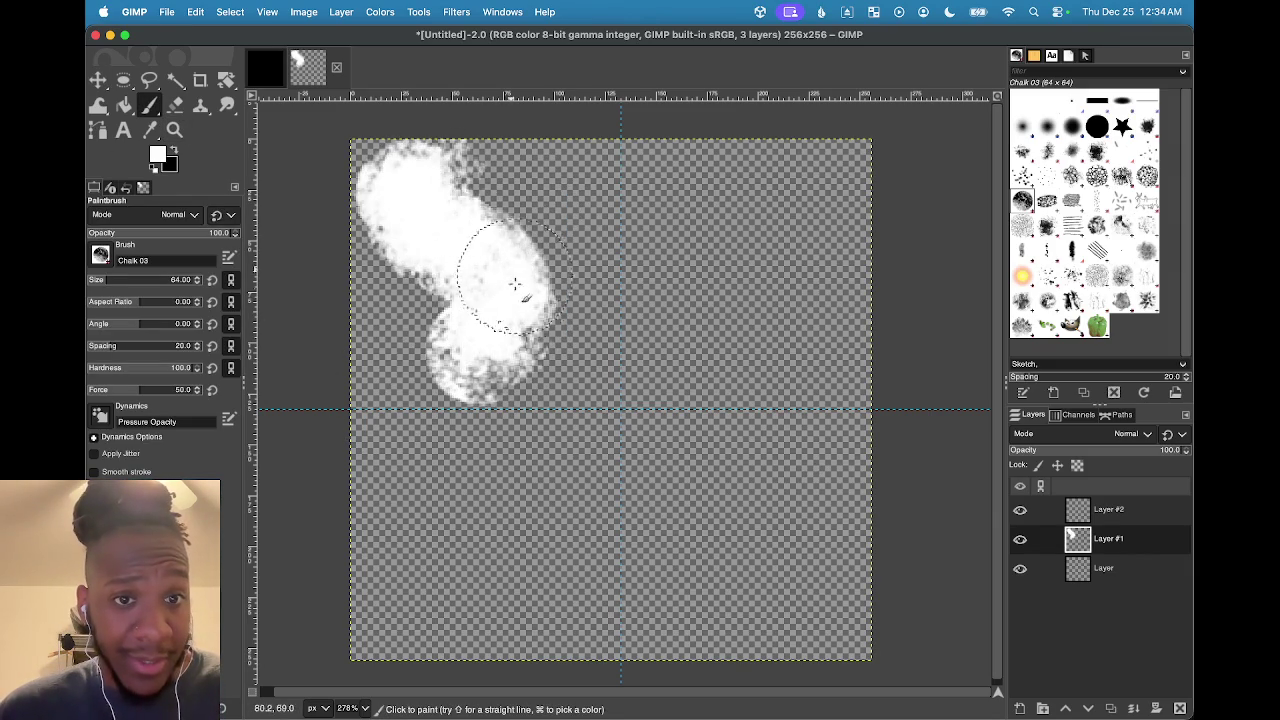
key(super+z)
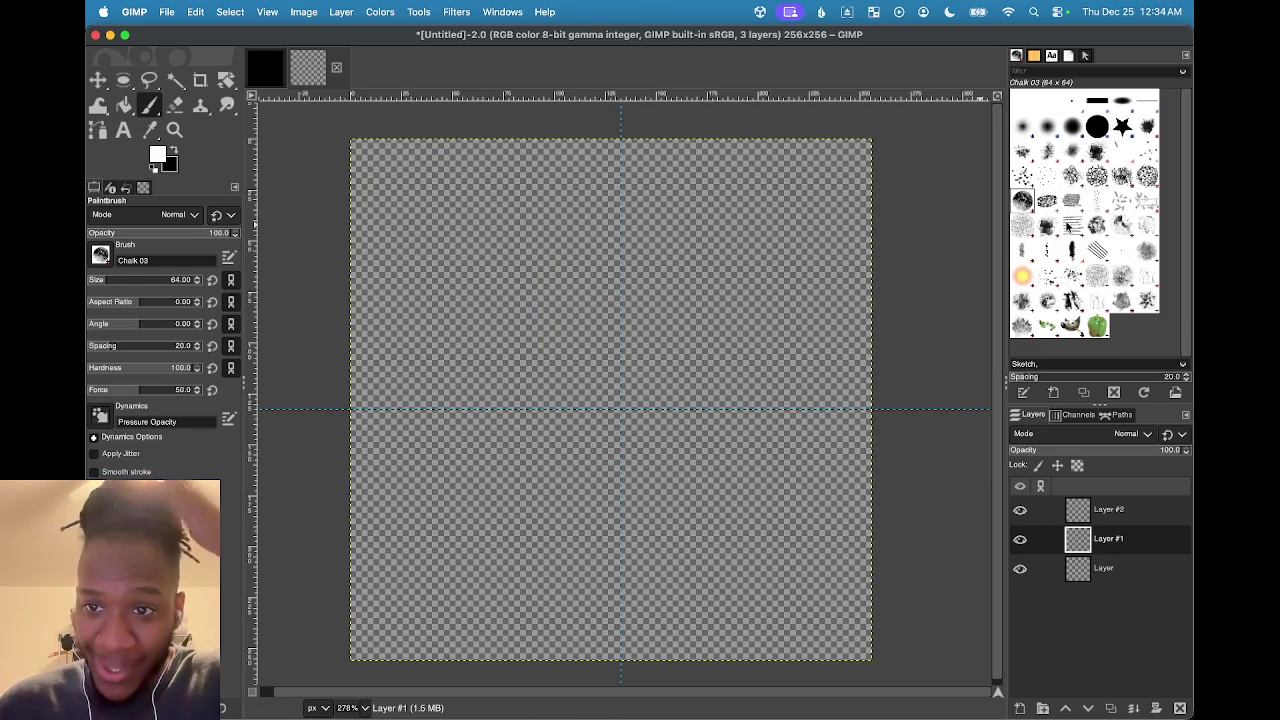
Switch to the Grunge 01 brush, undo the oversized stamp, and shrink the brush size
click(1047, 226)
drag(520, 300, 545, 321)
key(super+z)
key(bracketleft)
key(bracketleft)
key(bracketleft)
key(bracketleft)
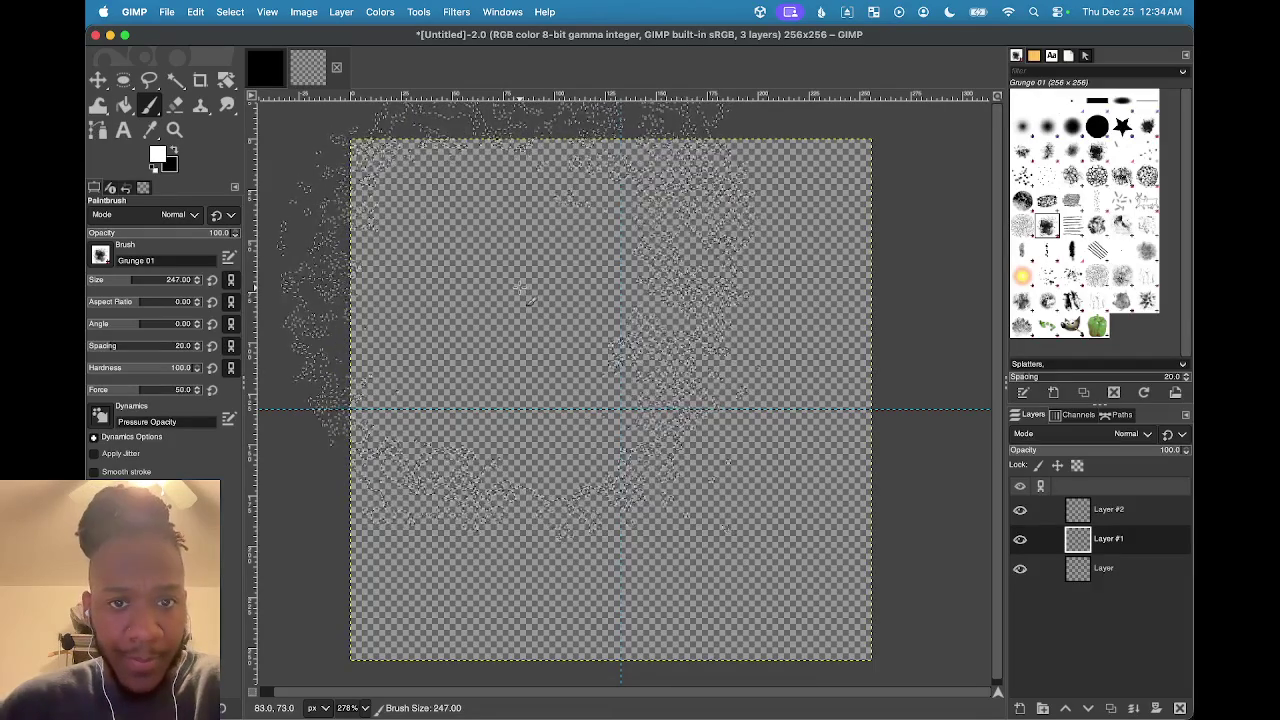
key(bracketleft)
key(bracketleft)
key(bracketleft)
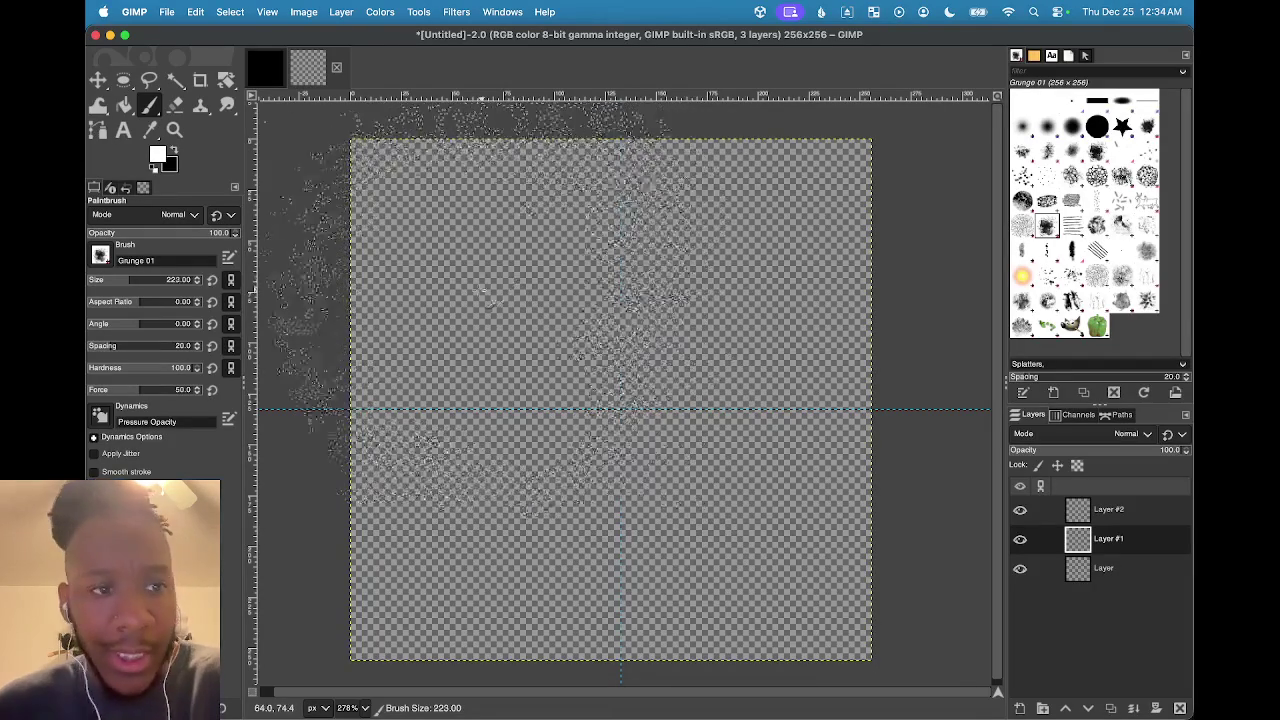
key(bracketleft)
key(bracketleft)
key(bracketleft)
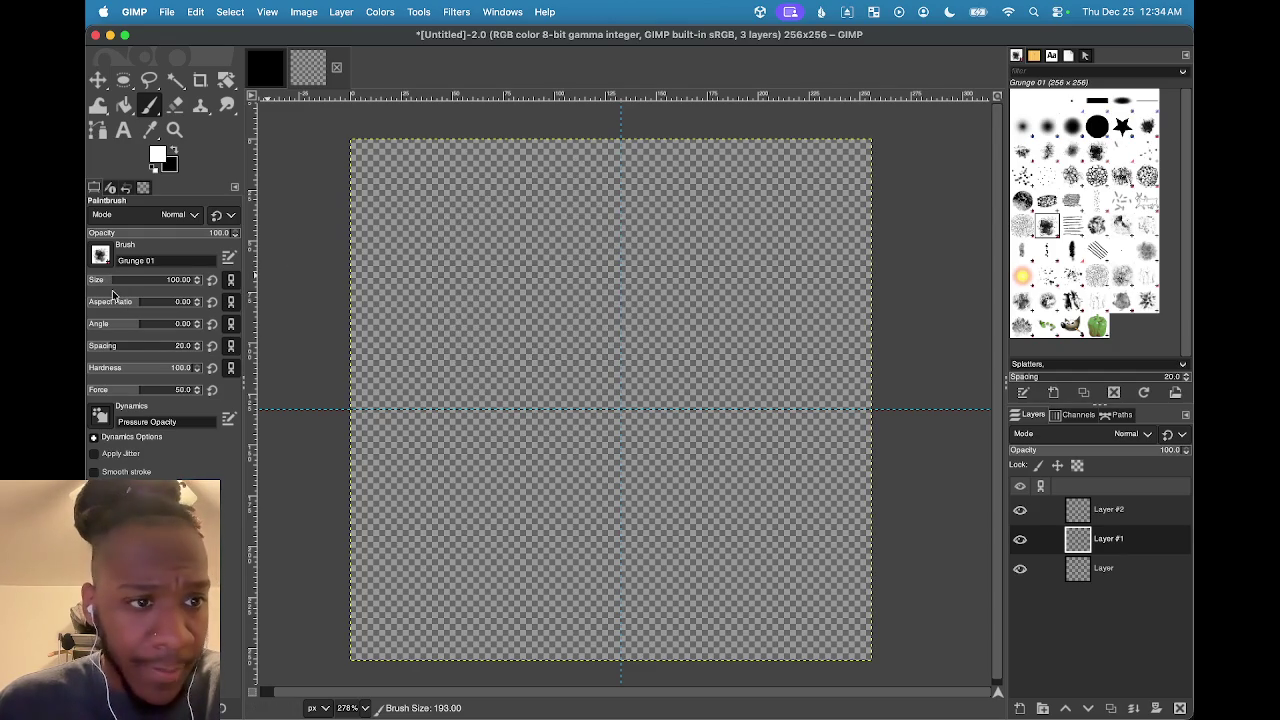
drag(117, 280, 169, 314)
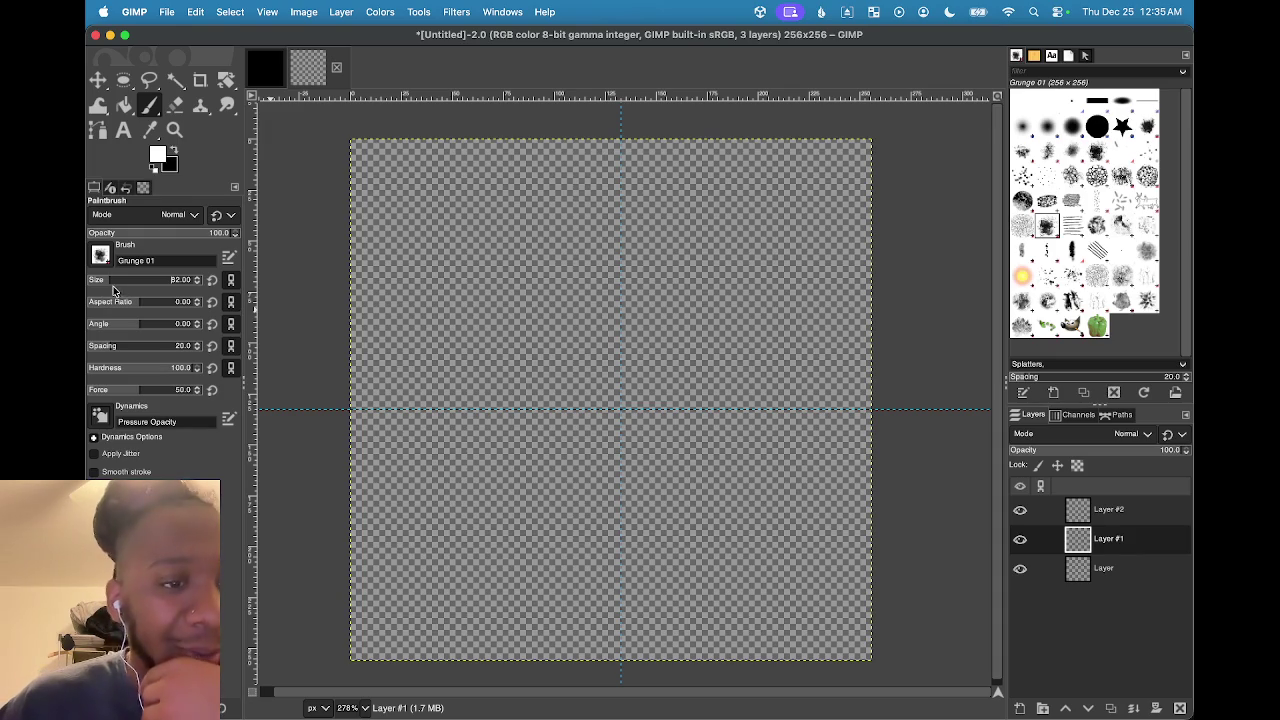
Paint a white Grunge 01 puff top-left and an Acrylic 03 puff top-right
click(503, 248)
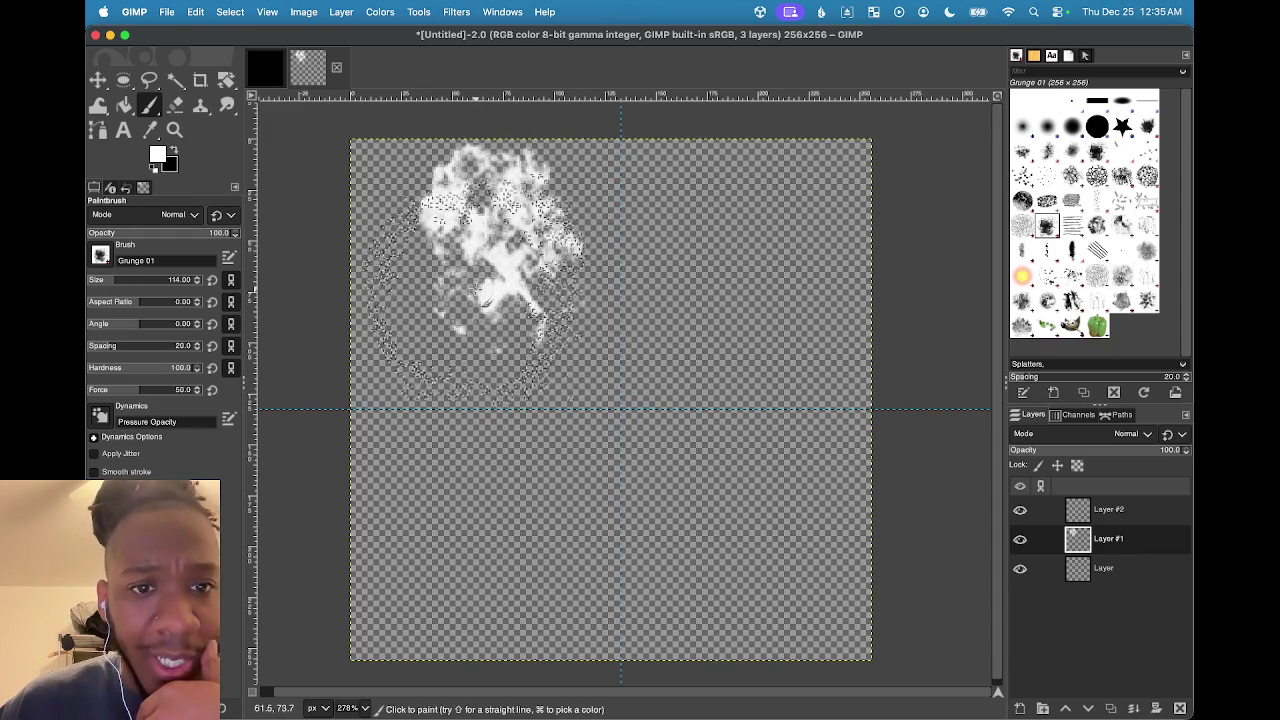
drag(474, 308, 480, 290)
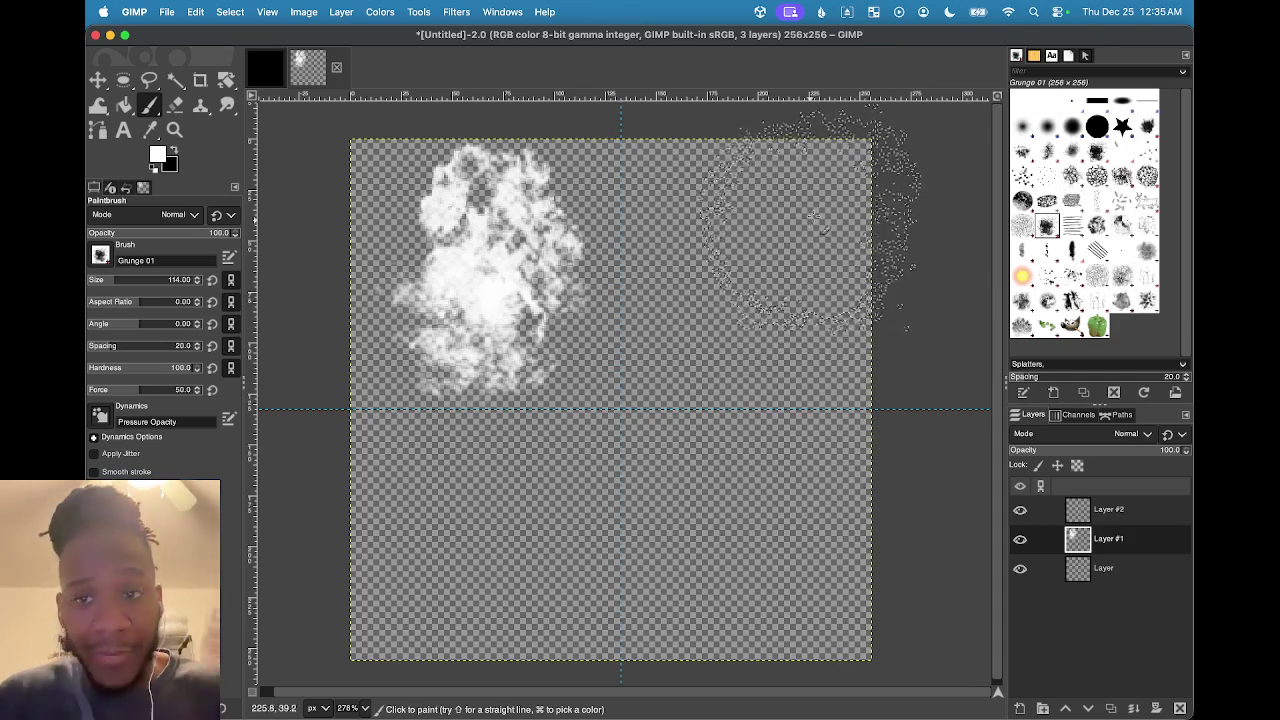
click(1047, 150)
mouse_move(700, 250)
mouse_down()
mouse_move(760, 280)
mouse_move(712, 422)
mouse_up()
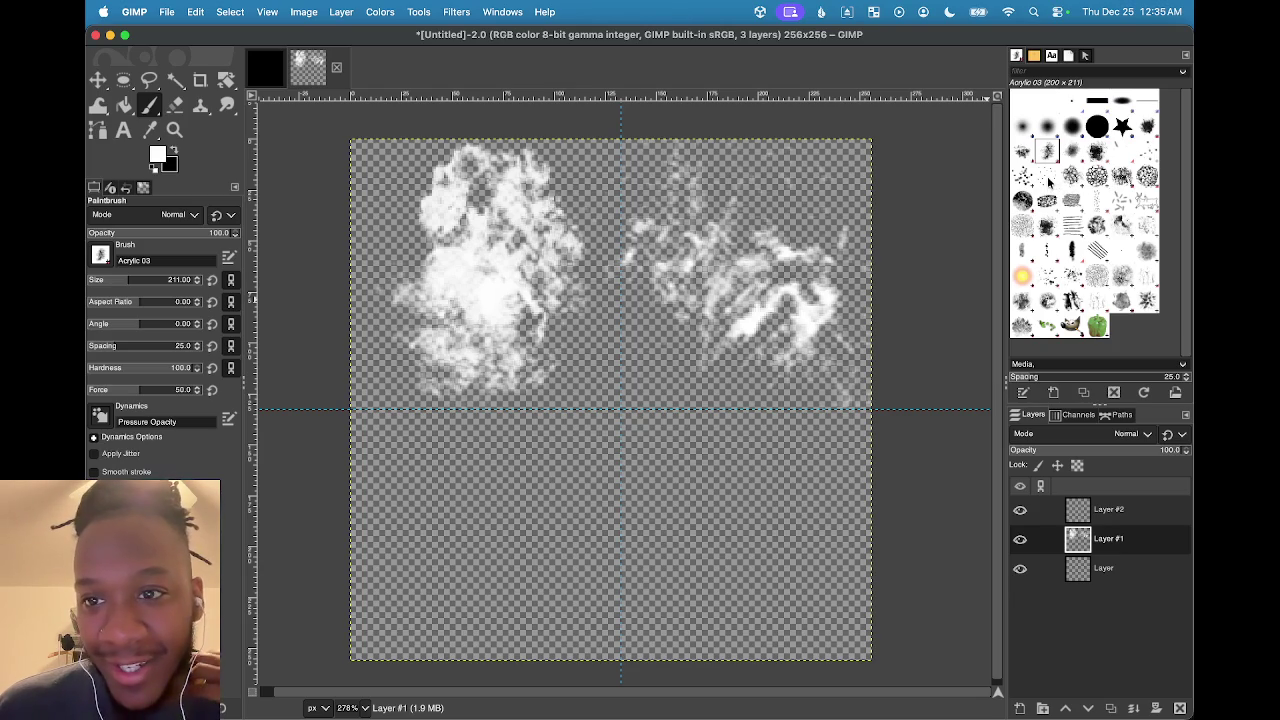
click(1022, 152)
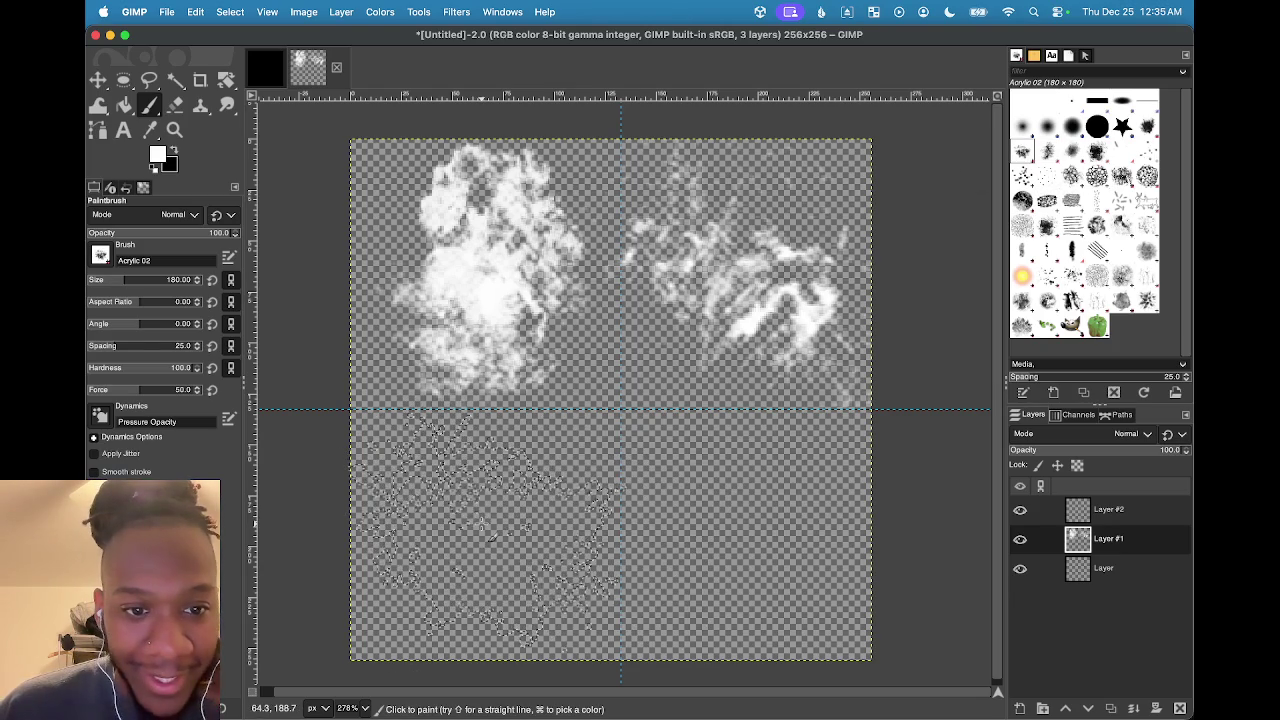
Stamp a lower-left puff, then try and undo Acrylic 05 #2 strokes in the lower-right
click(480, 515)
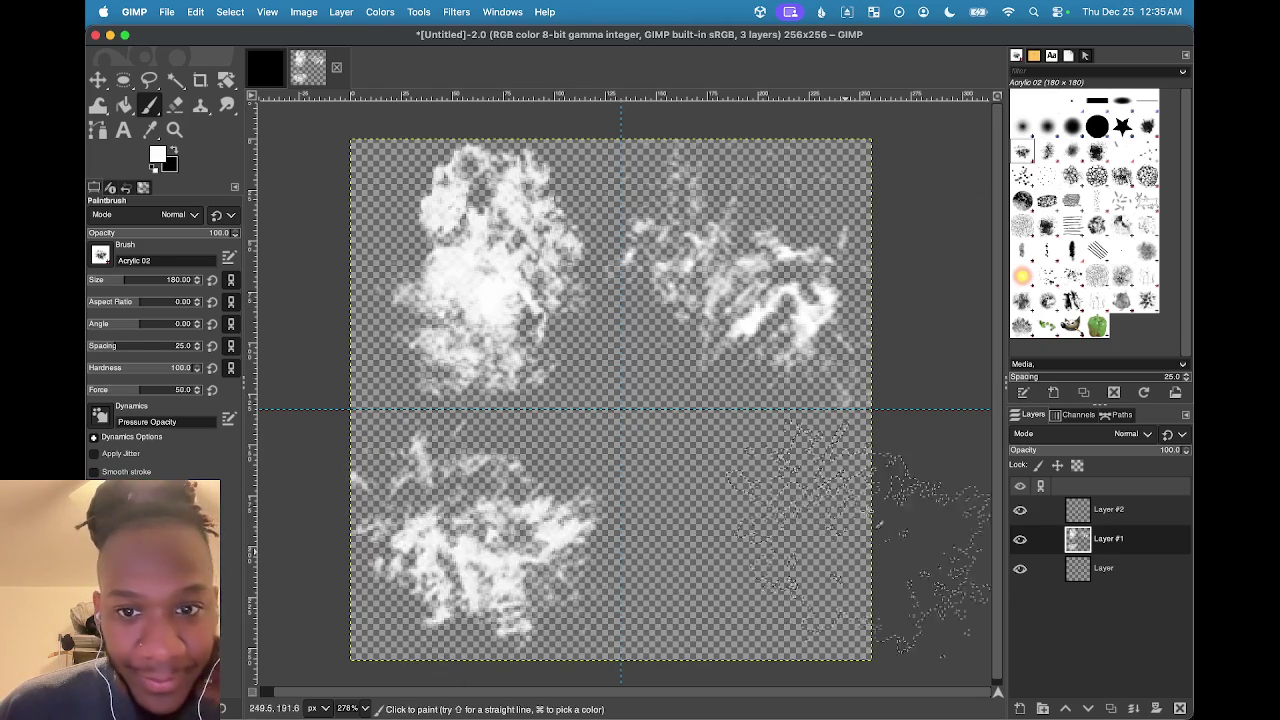
click(1095, 152)
mouse_move(940, 330)
mouse_down()
mouse_move(930, 420)
mouse_move(815, 639)
mouse_up()
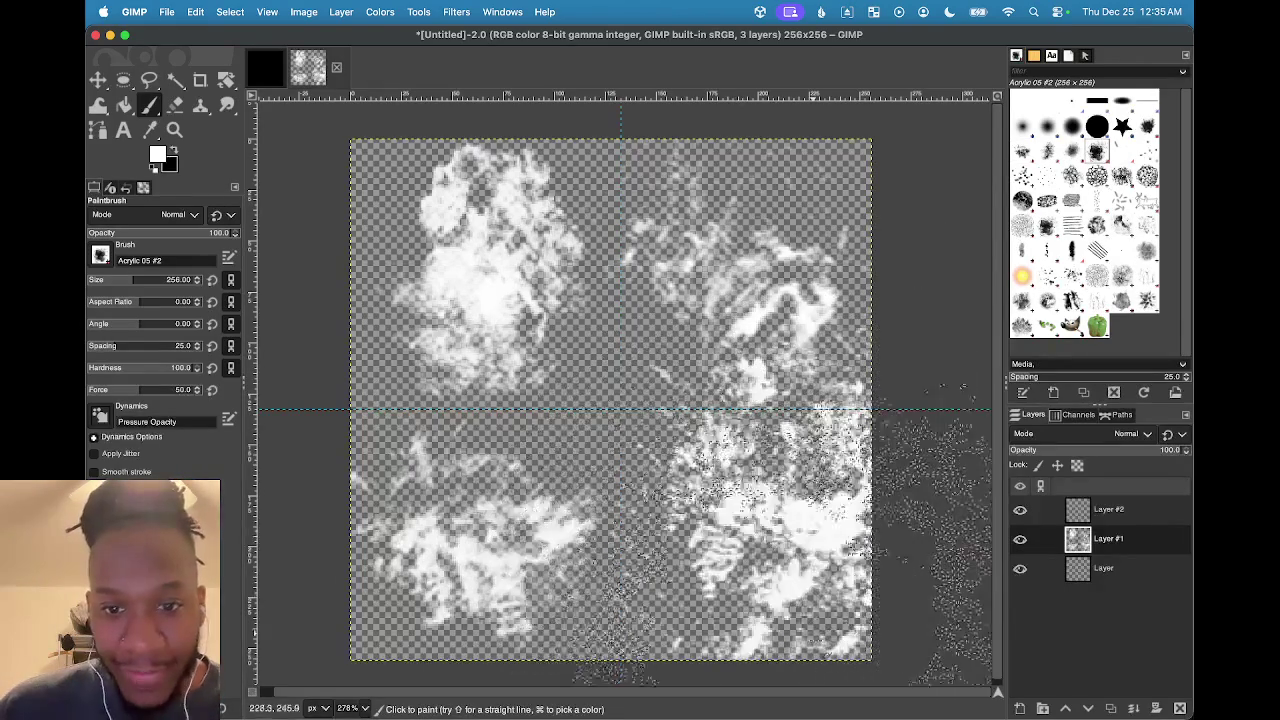
key(super+z)
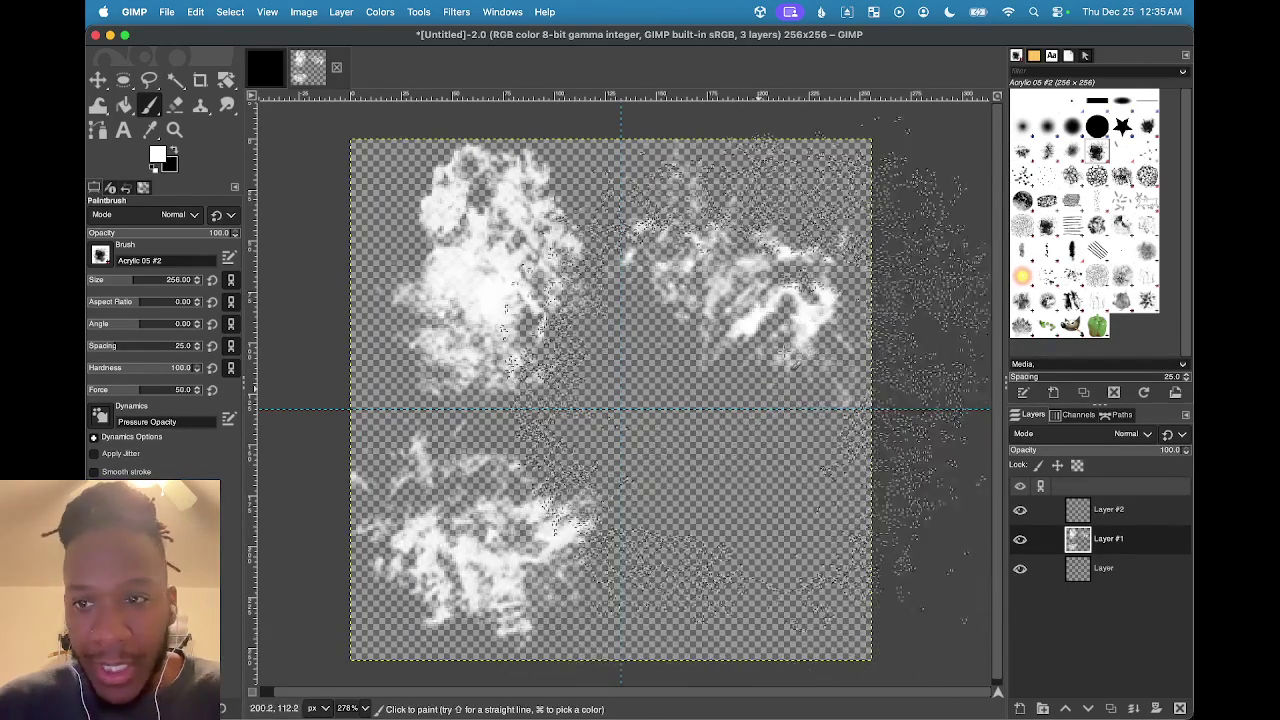
drag(800, 500, 720, 560)
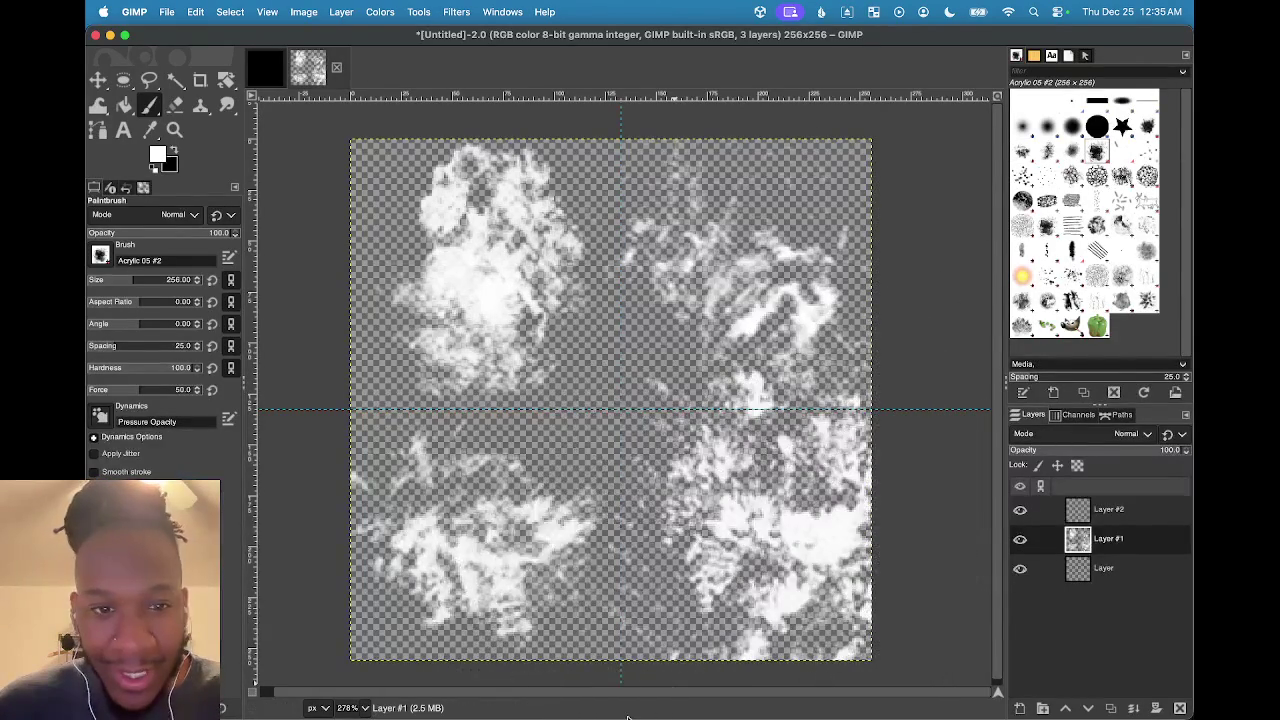
key(super+z)
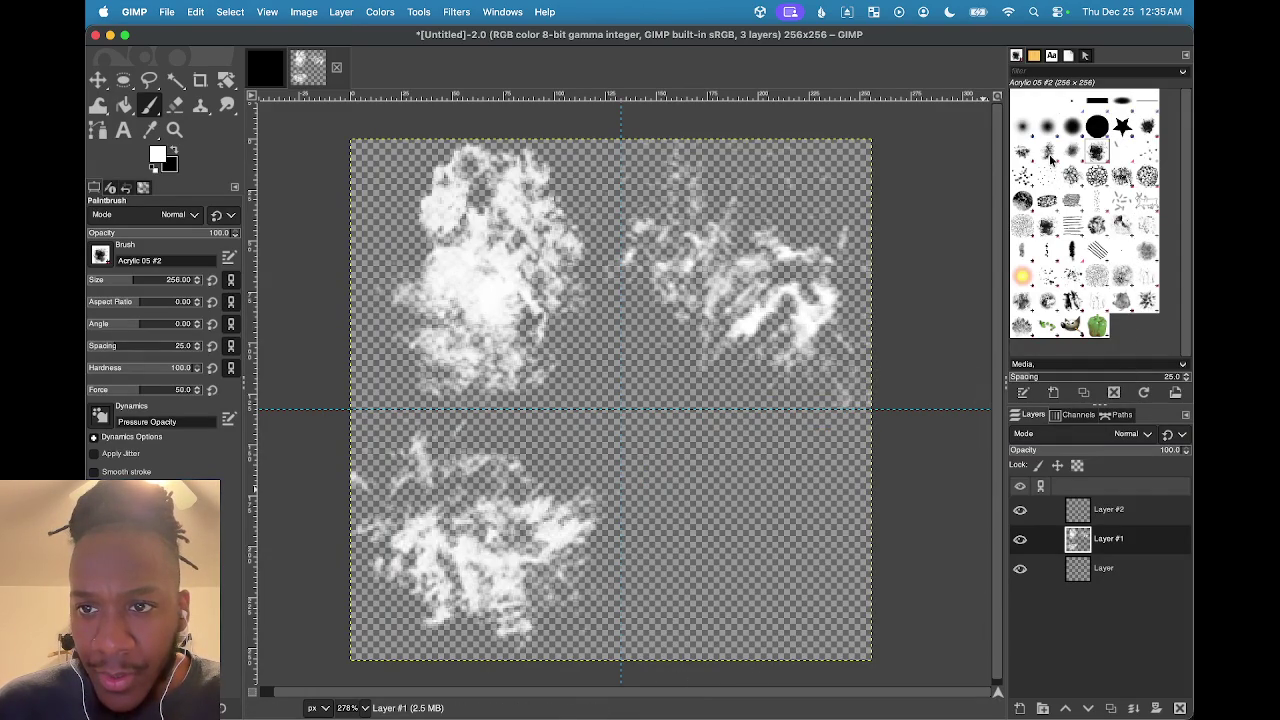
Use Acrylic 01 at a slightly smaller size to stamp the final lower-right puff
click(1147, 125)
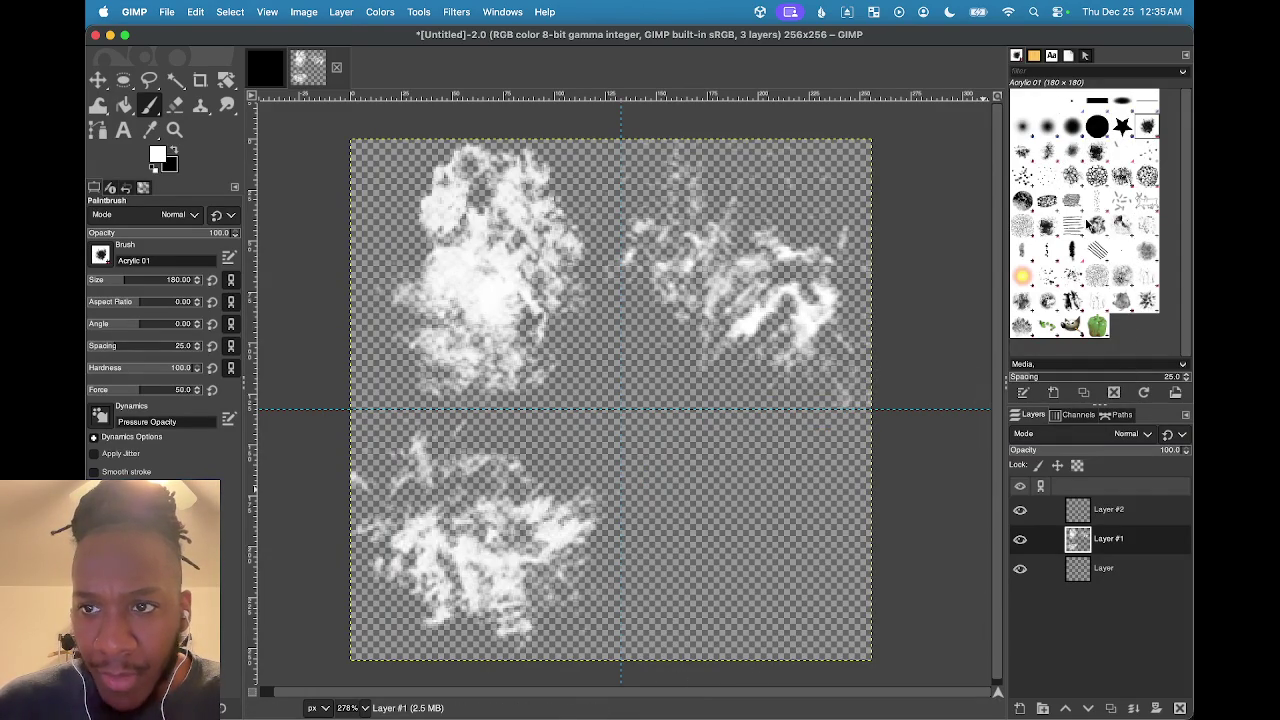
click(750, 529)
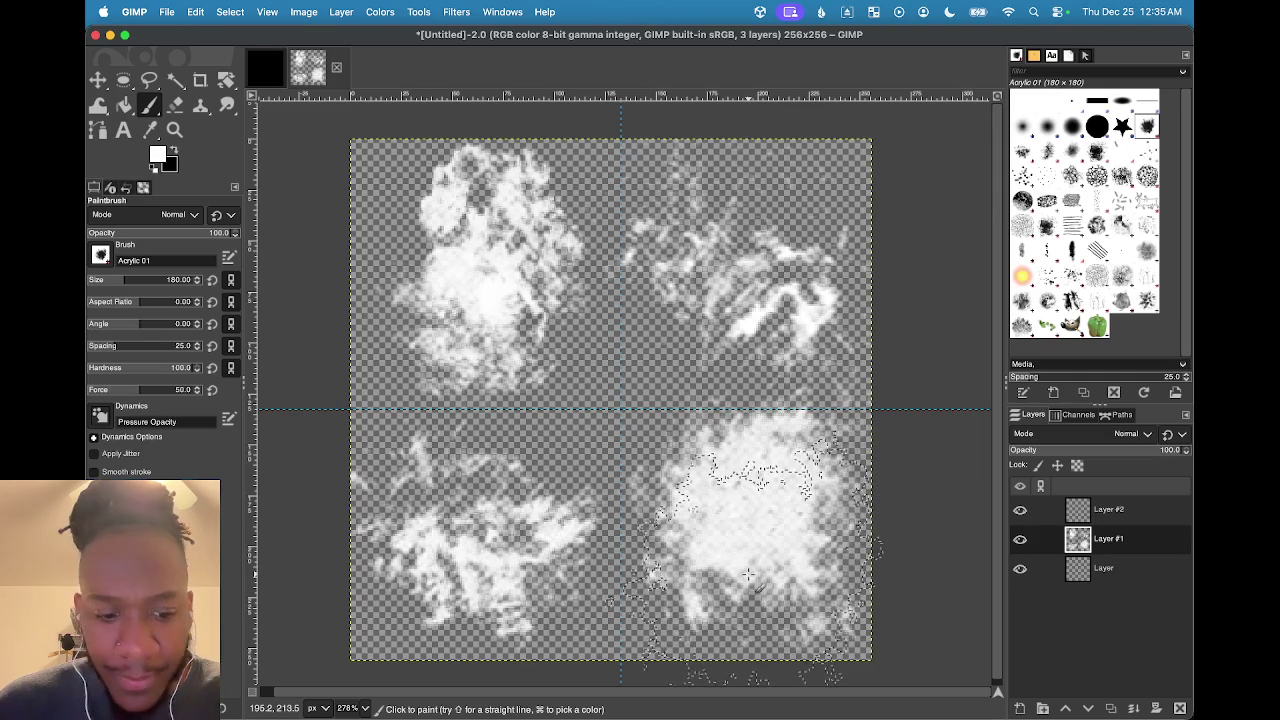
key(super+z)
click(753, 547)
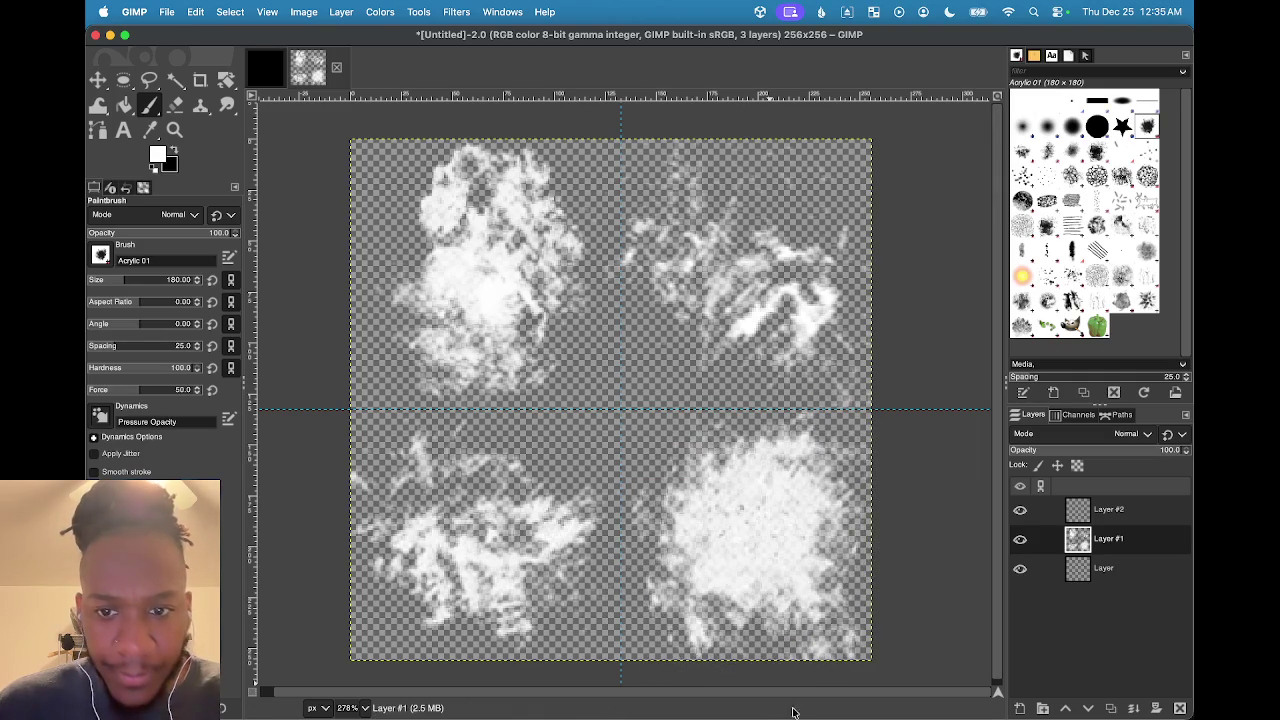
key(super+z)
click(753, 557)
key(super+z)
click(756, 551)
key(super+z)
click(740, 530)
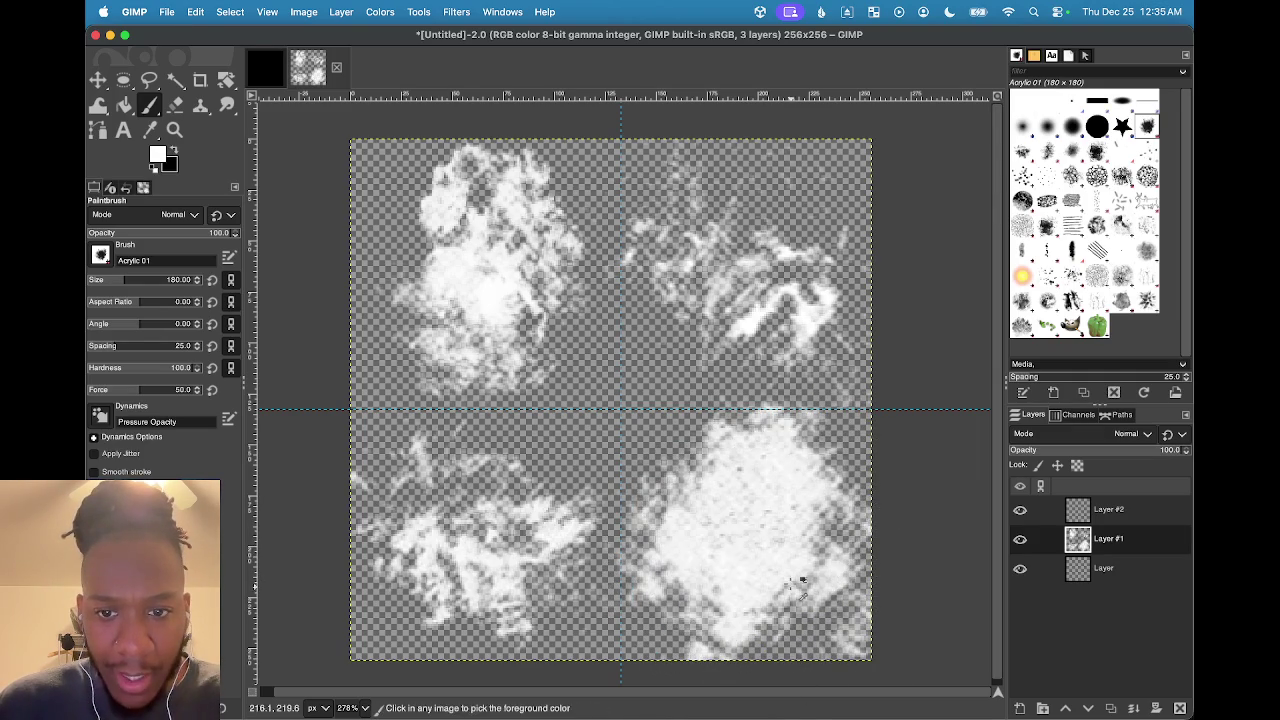
key(super+z)
key(bracketleft)
key(bracketleft)
key(bracketleft)
key(bracketleft)
key(bracketleft)
key(bracketleft)
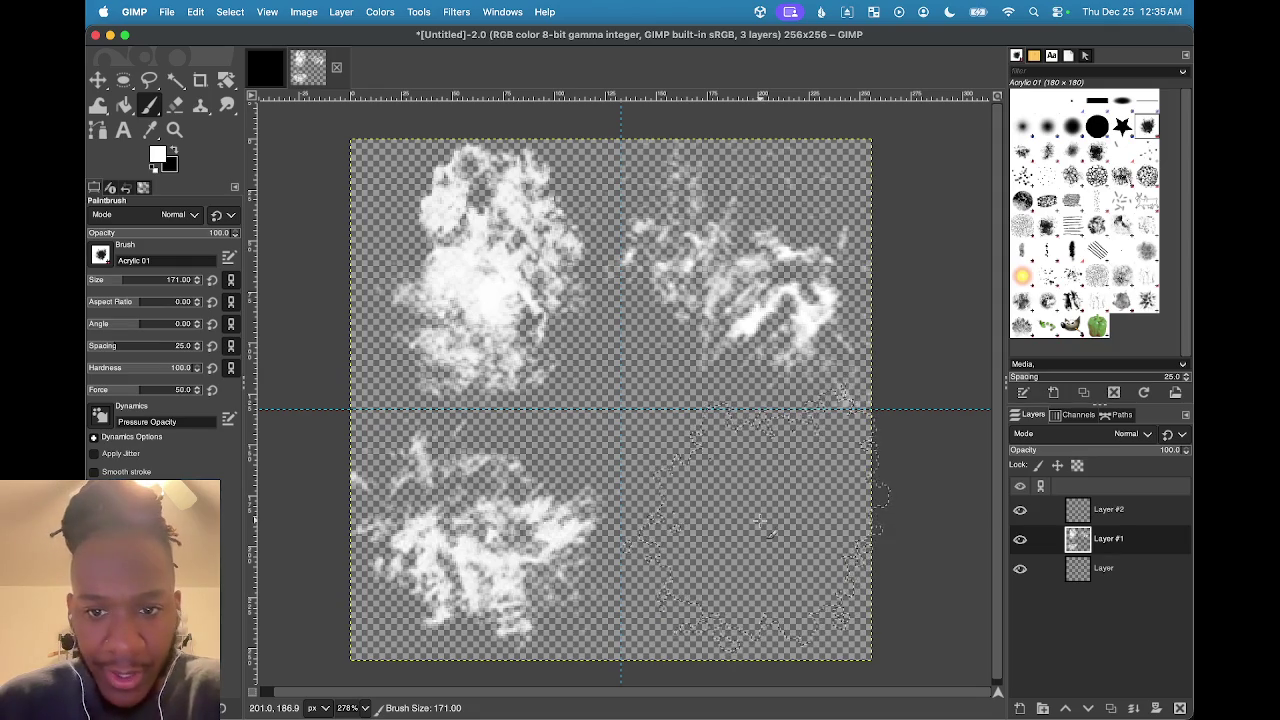
click(744, 536)
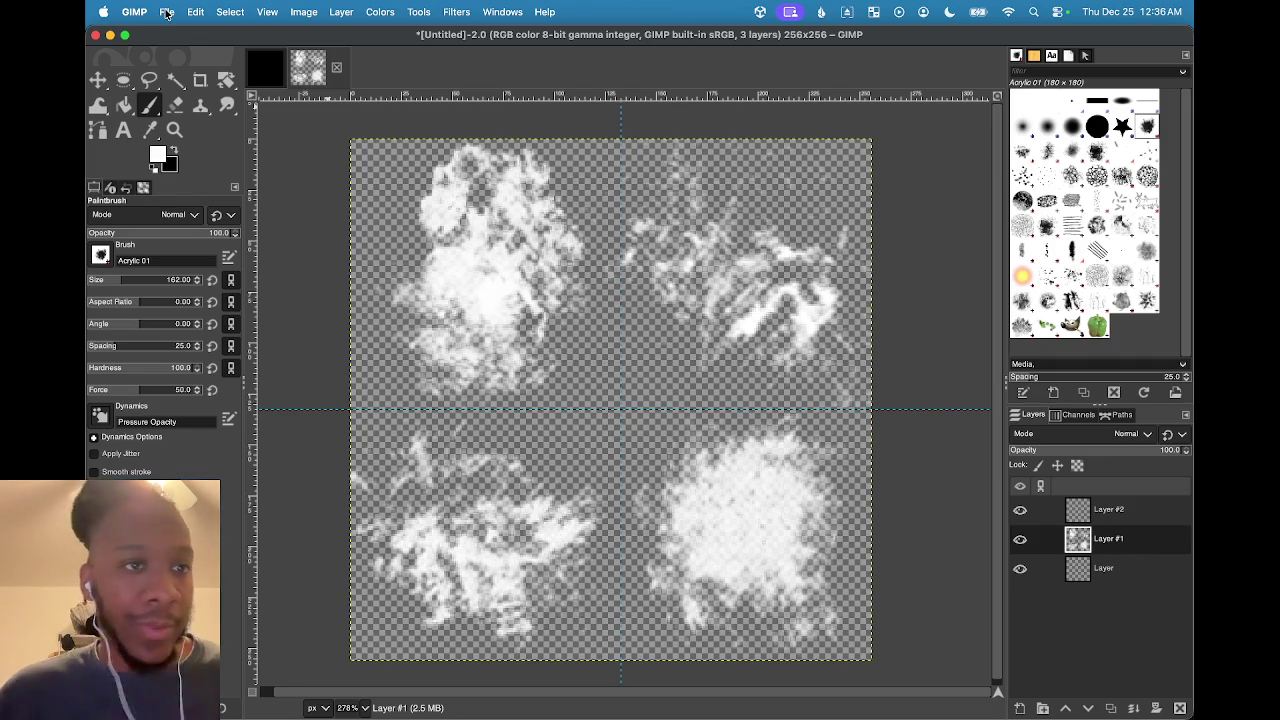
Open File > Save As, cancel it, then reopen the Save Image dialog
click(167, 13)
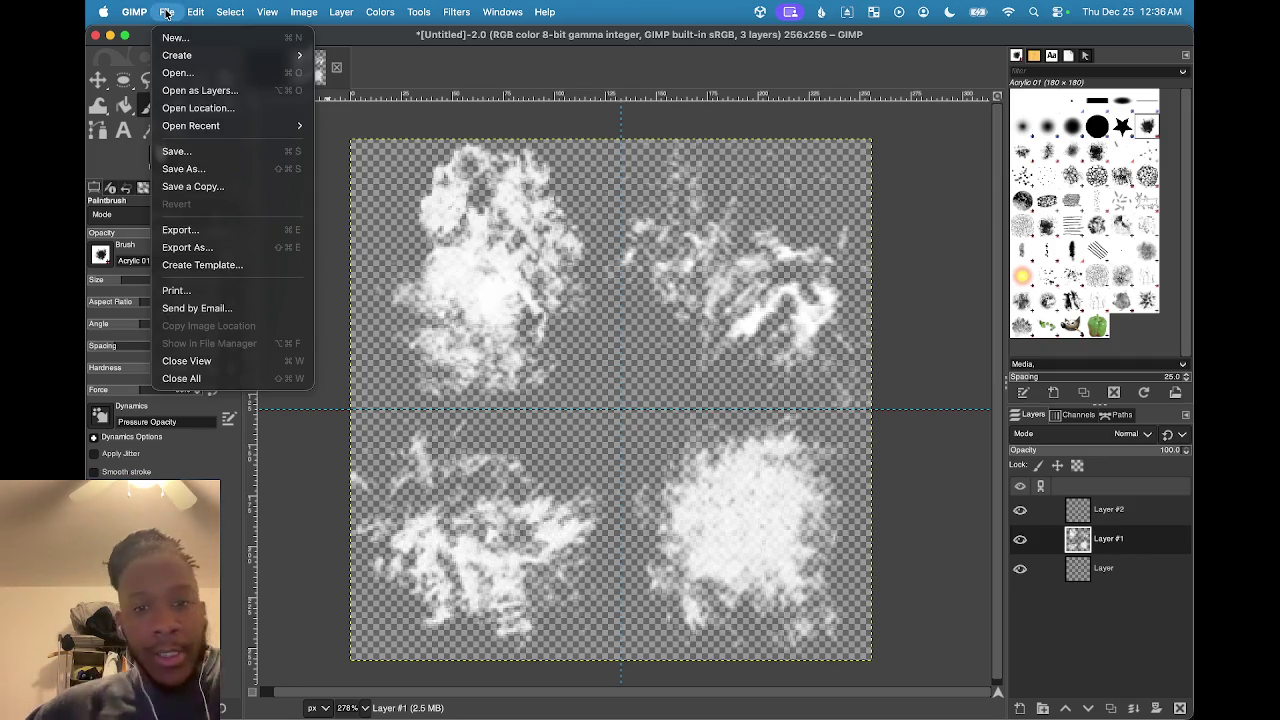
mouse_move(121, 9)
mouse_move(167, 12)
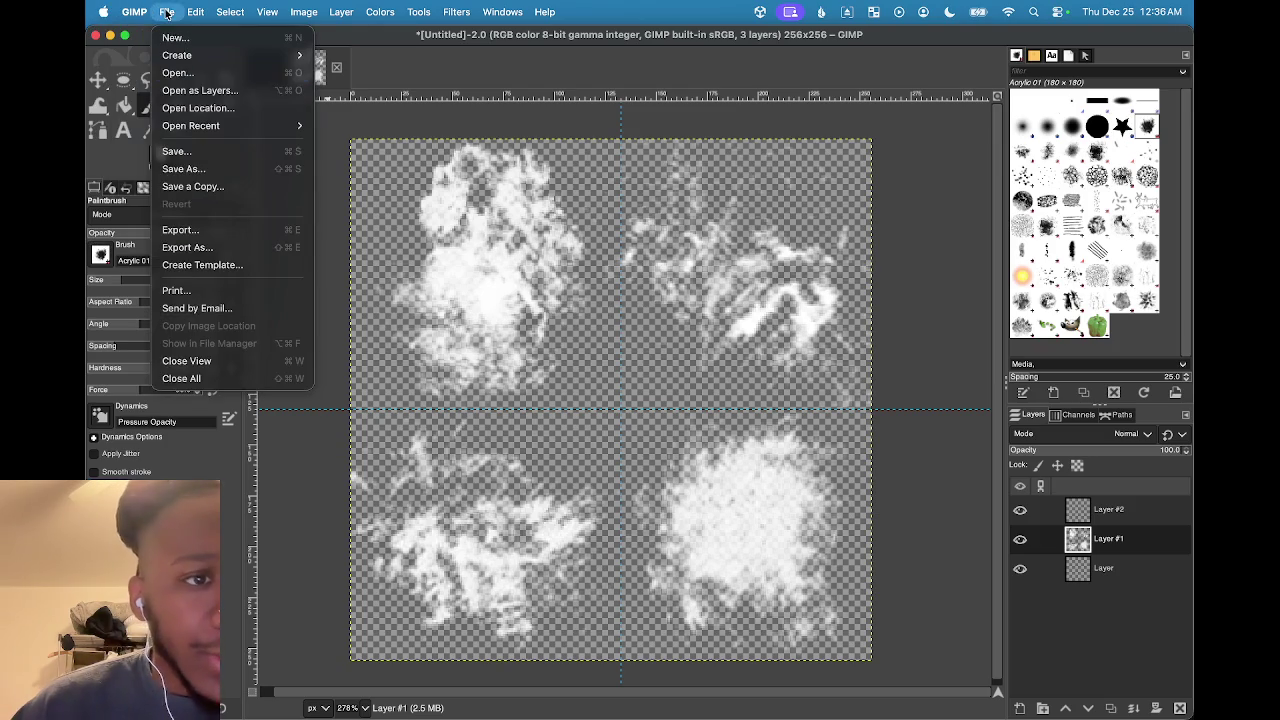
click(208, 170)
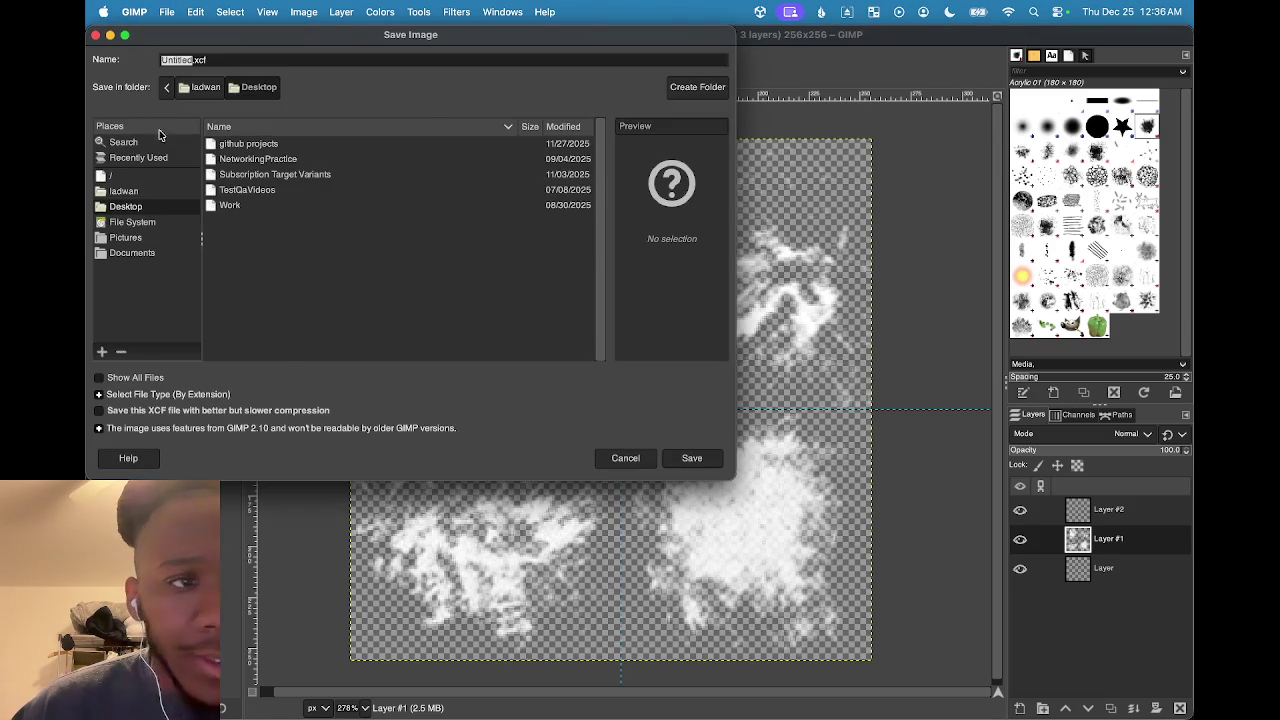
click(135, 208)
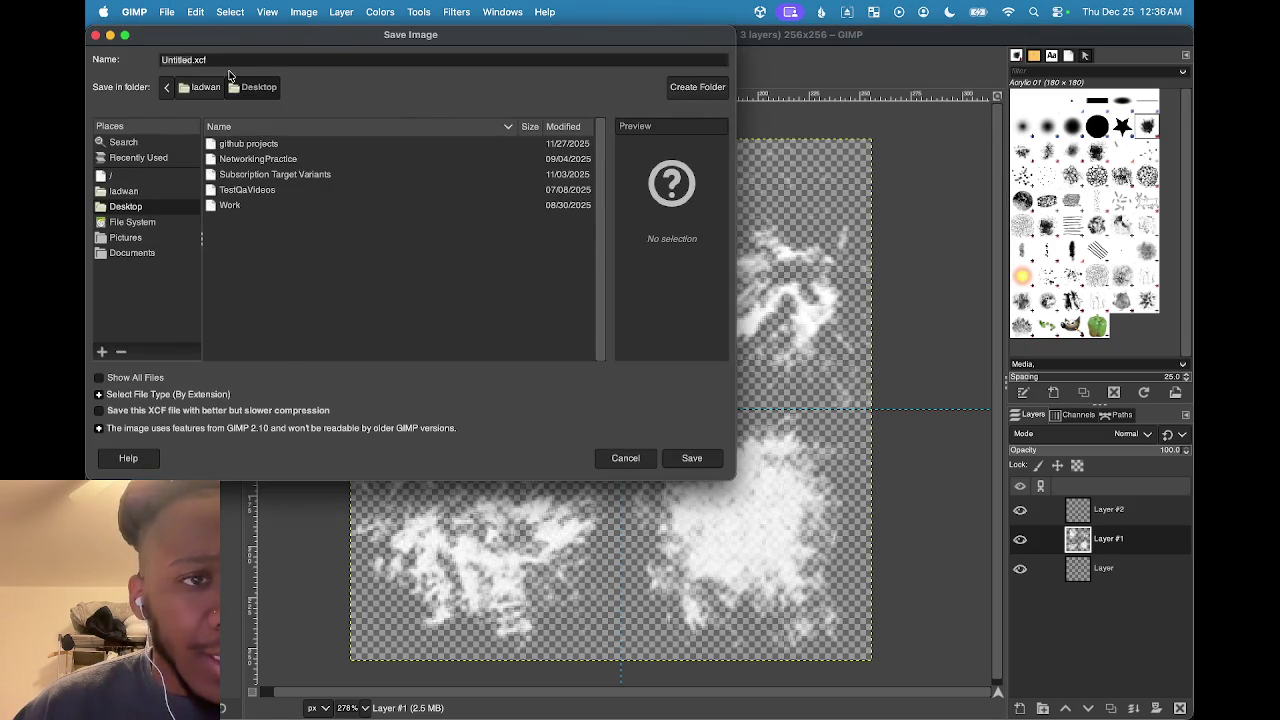
key(Escape)
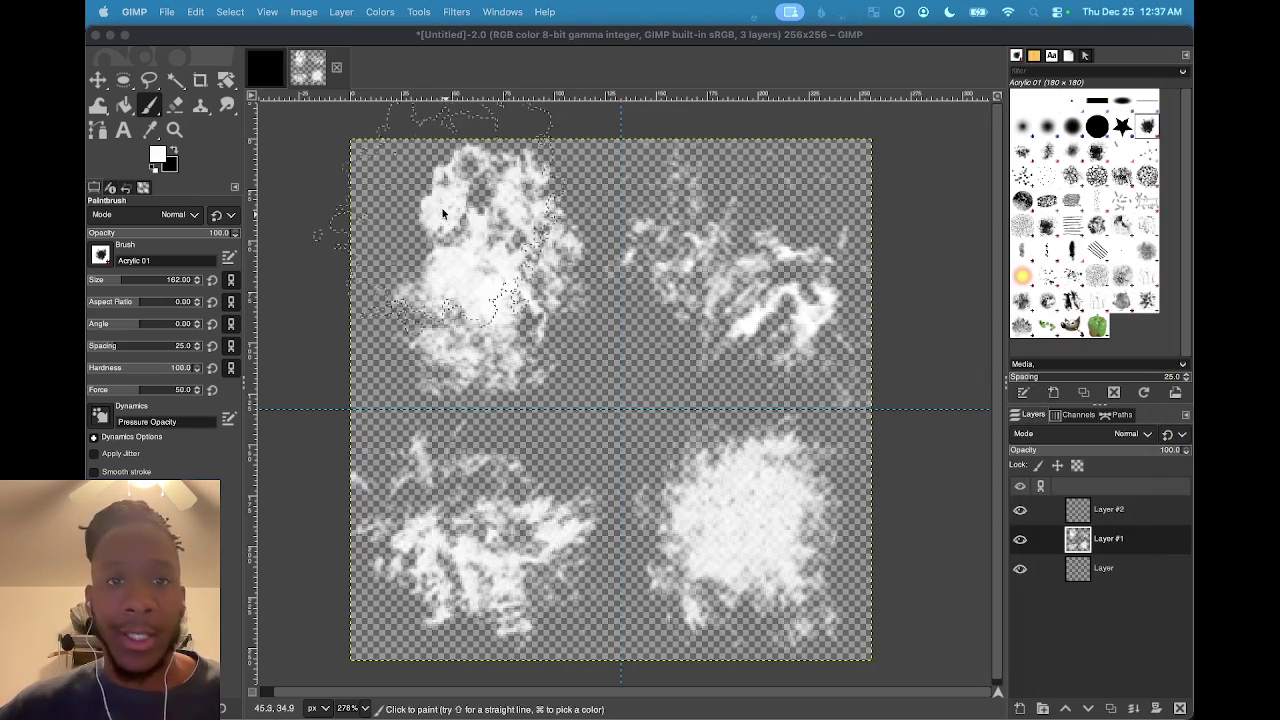
click(167, 13)
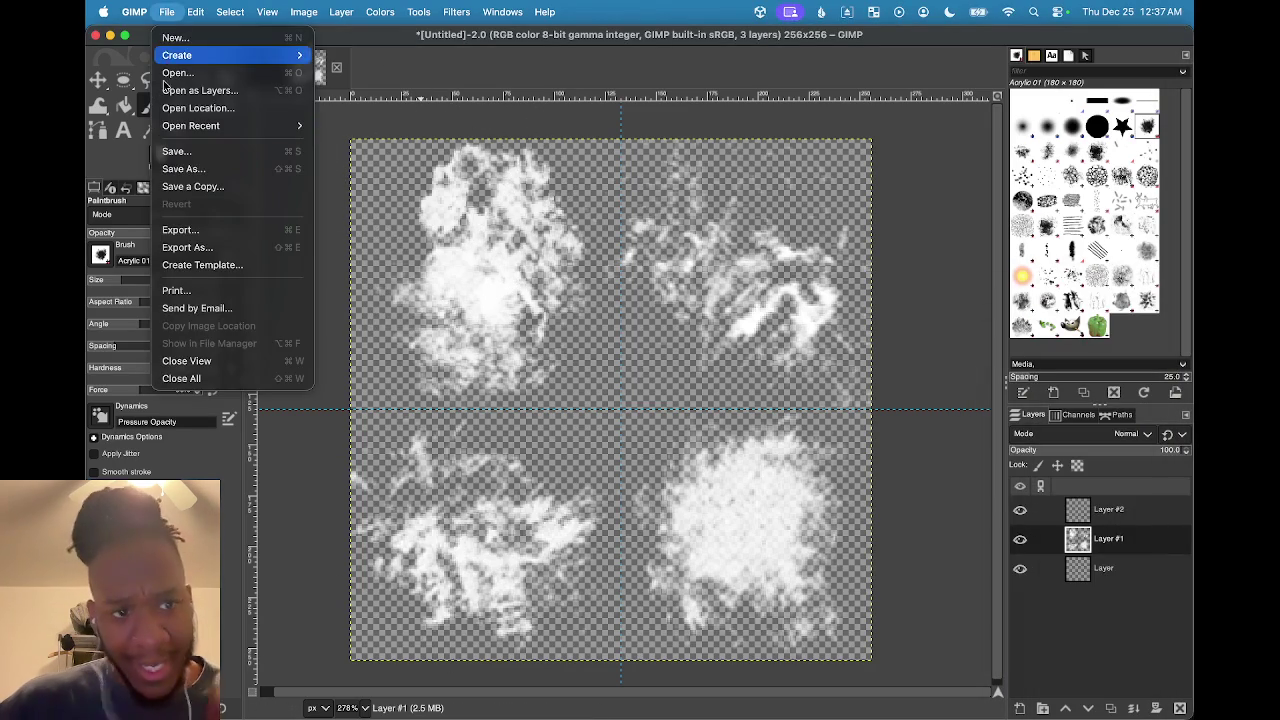
click(204, 174)
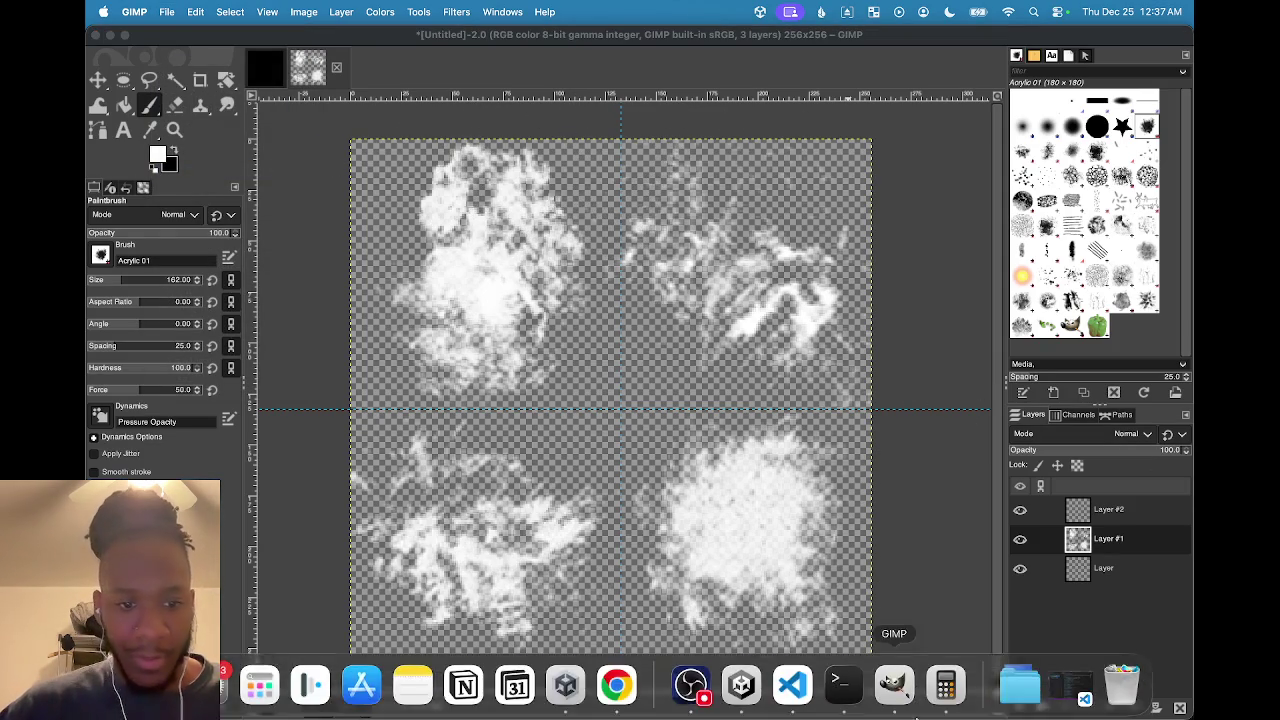
Minimize GIMP, close Calculator and Unity Hub, and bring the Unity editor forward
click(110, 35)
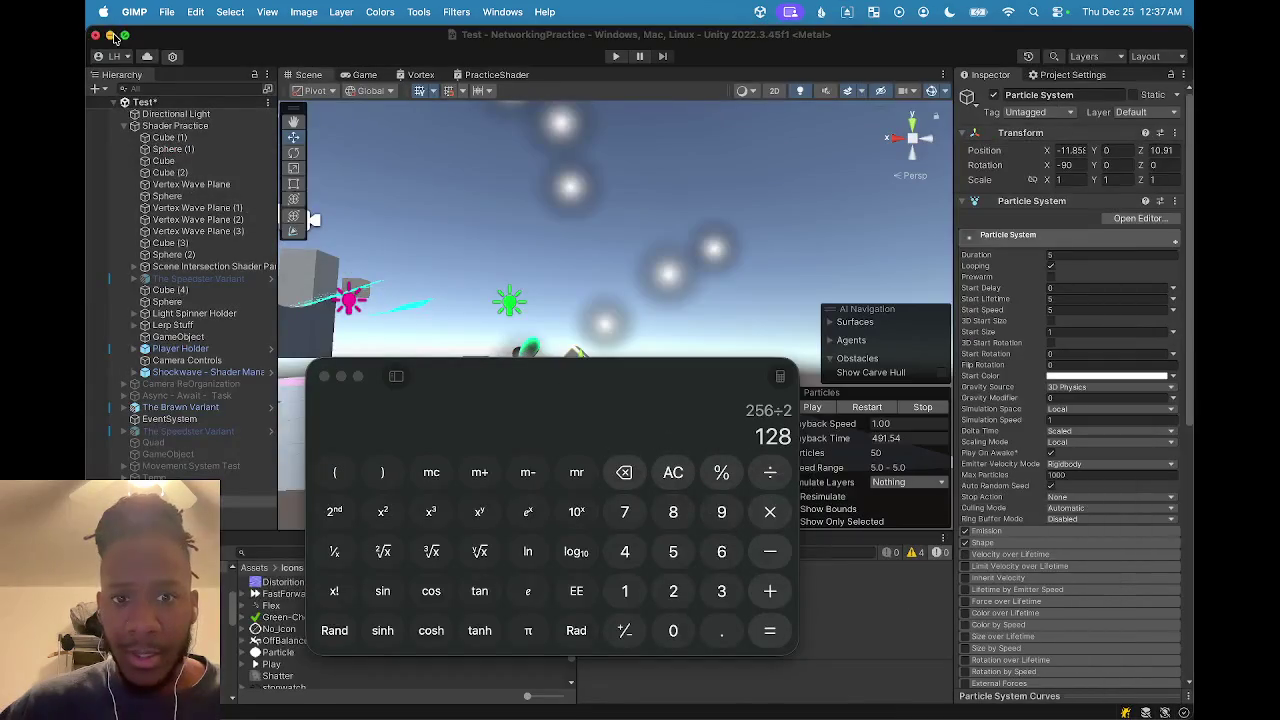
click(324, 377)
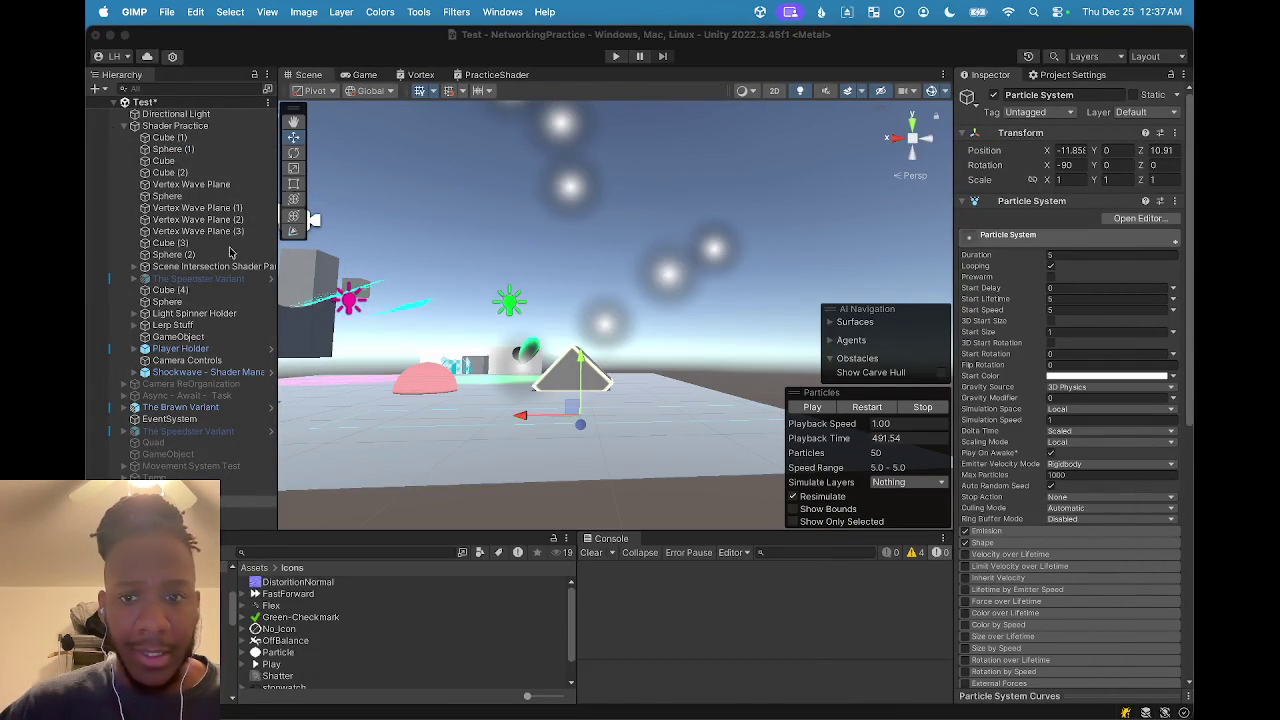
click(110, 35)
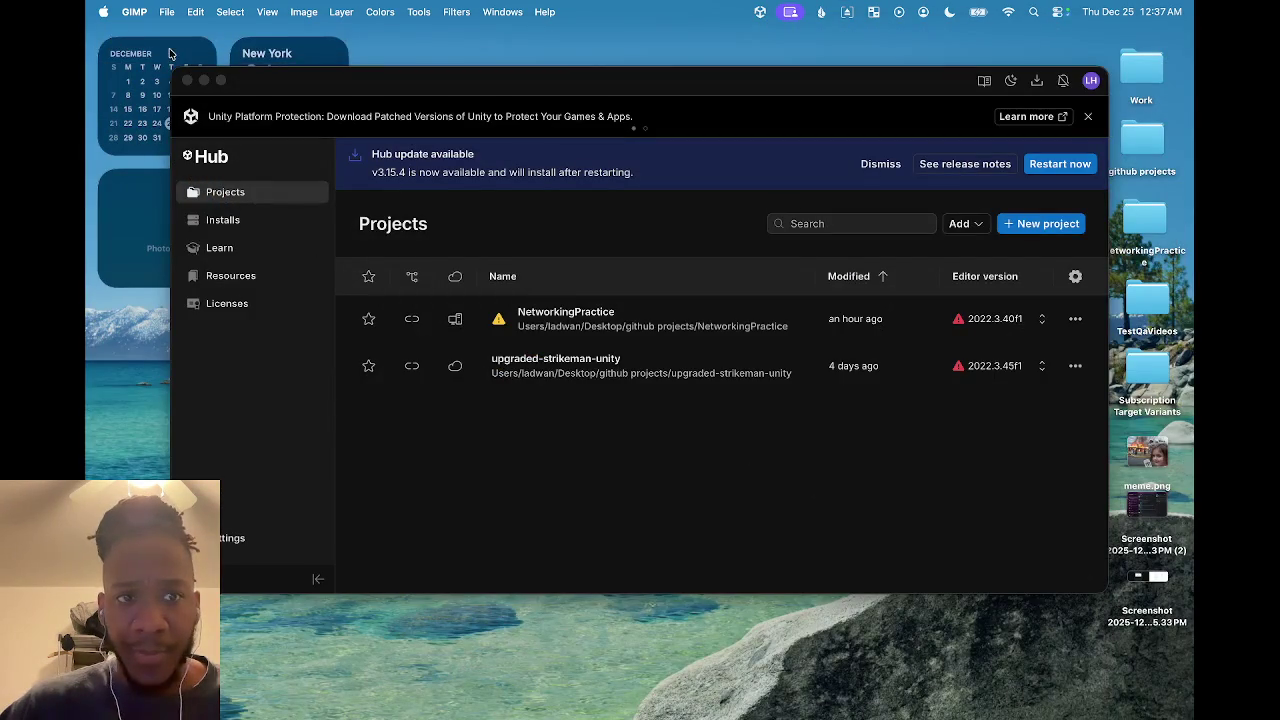
click(186, 81)
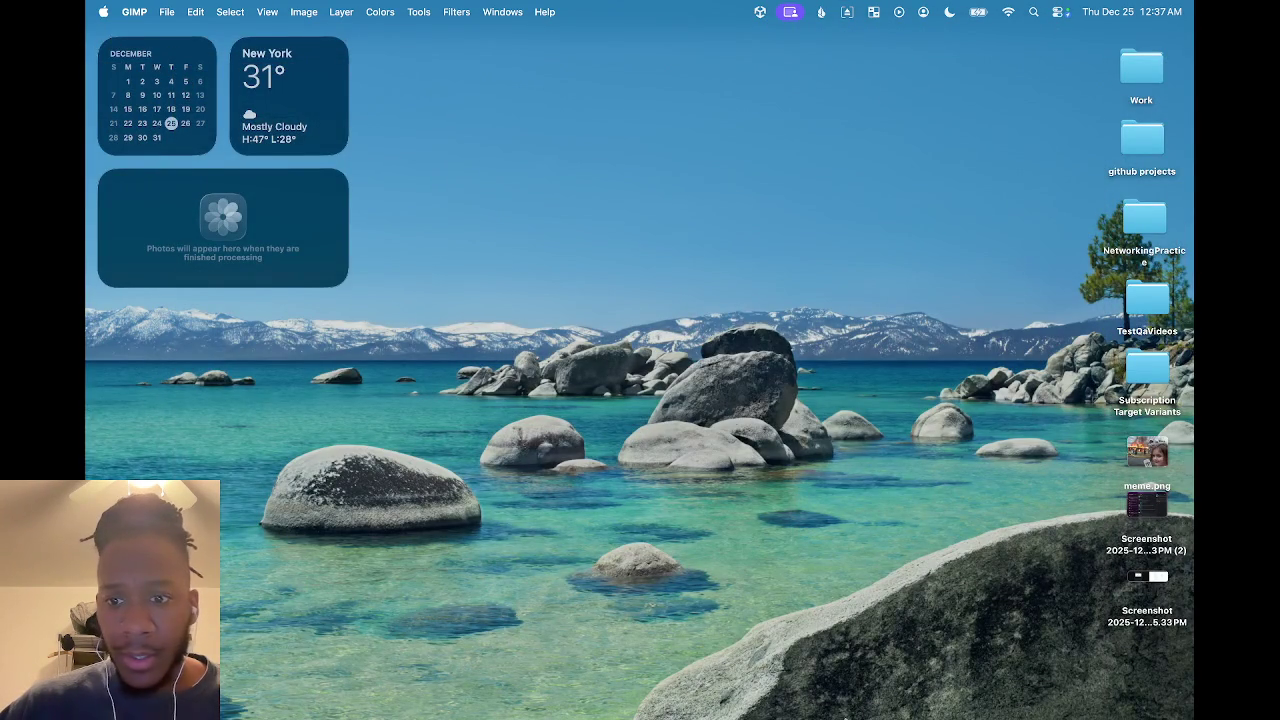
mouse_move(770, 716)
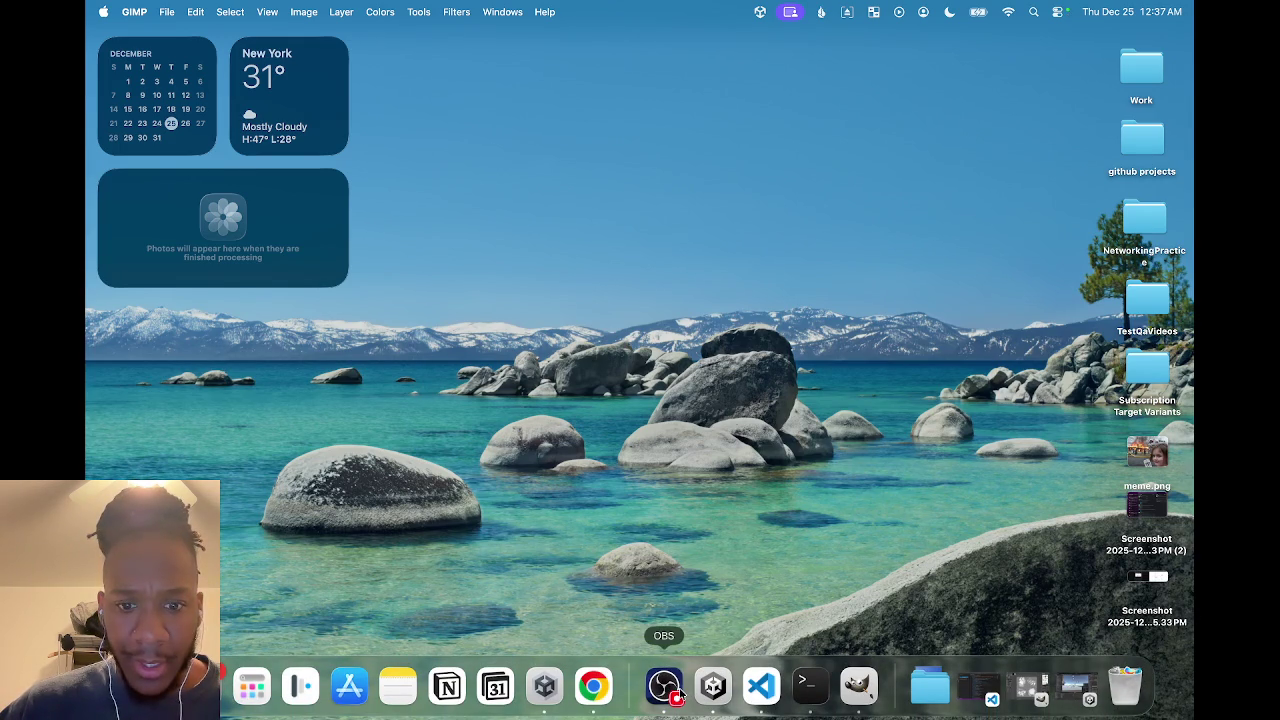
click(713, 686)
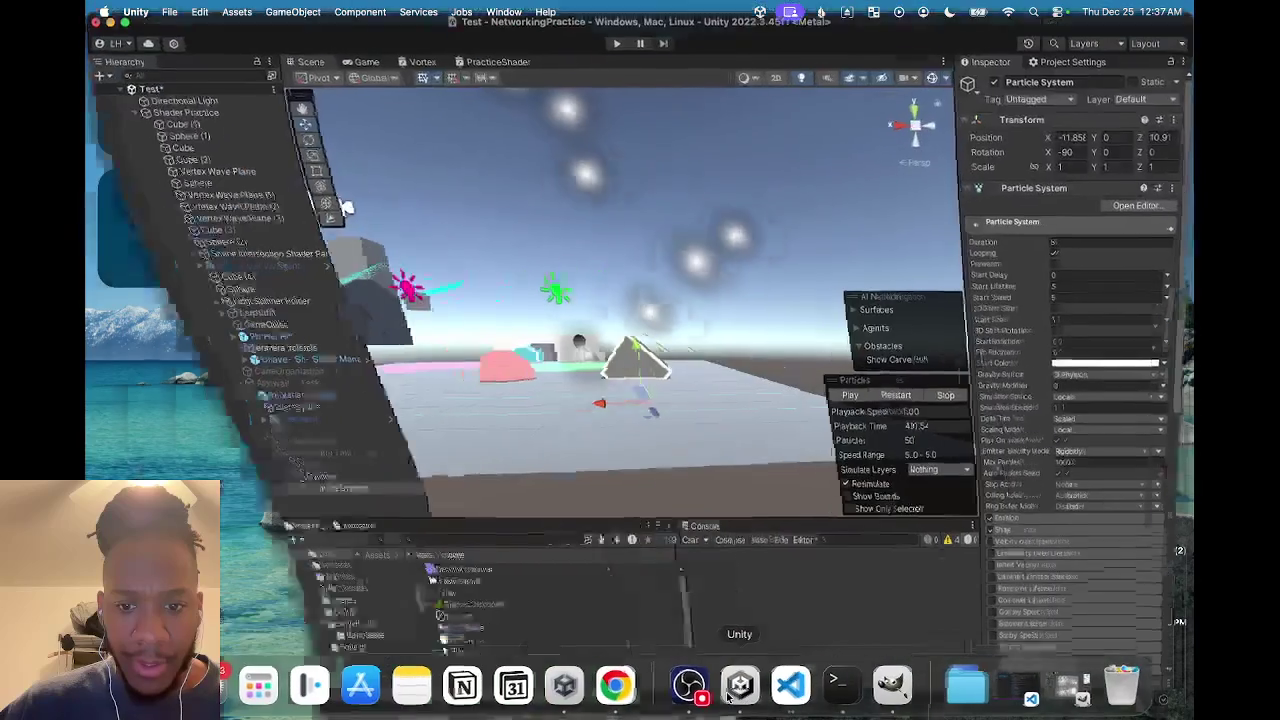
Bring GIMP forward with its Save dialog moved aside, then minimize and restore GIMP
click(880, 690)
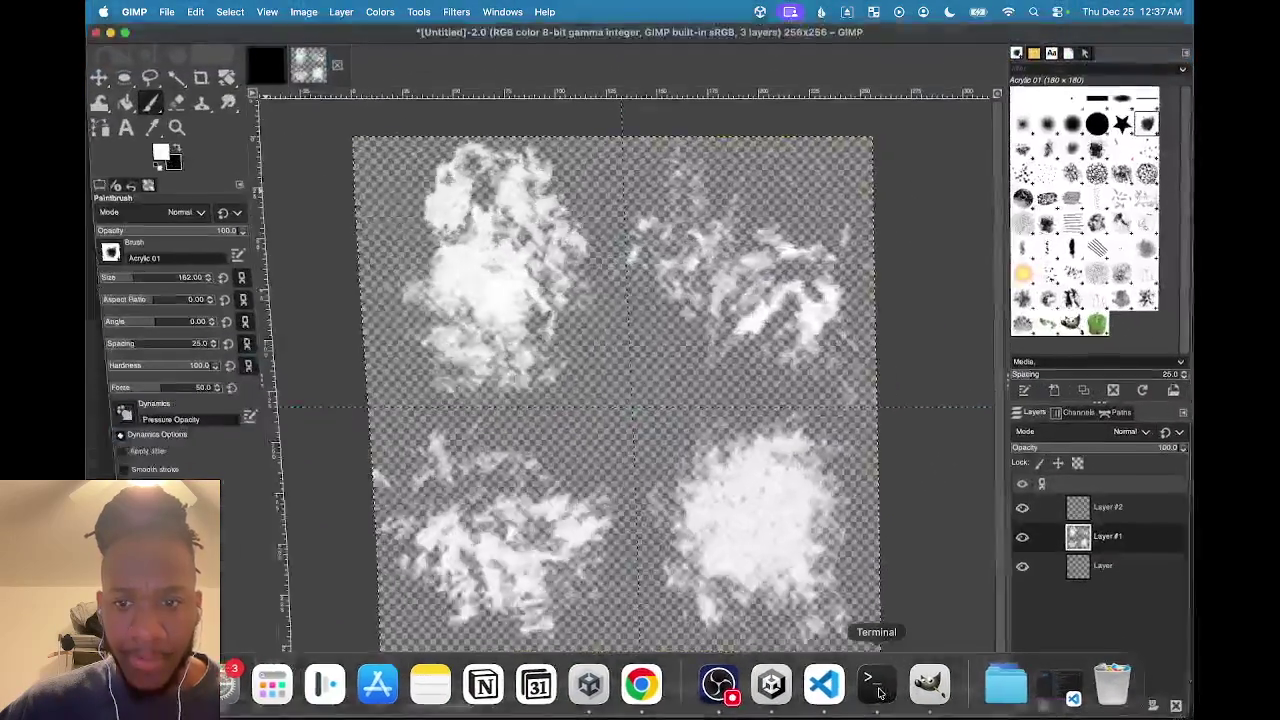
key(ctrl+s)
drag(653, 173, 1279, 175)
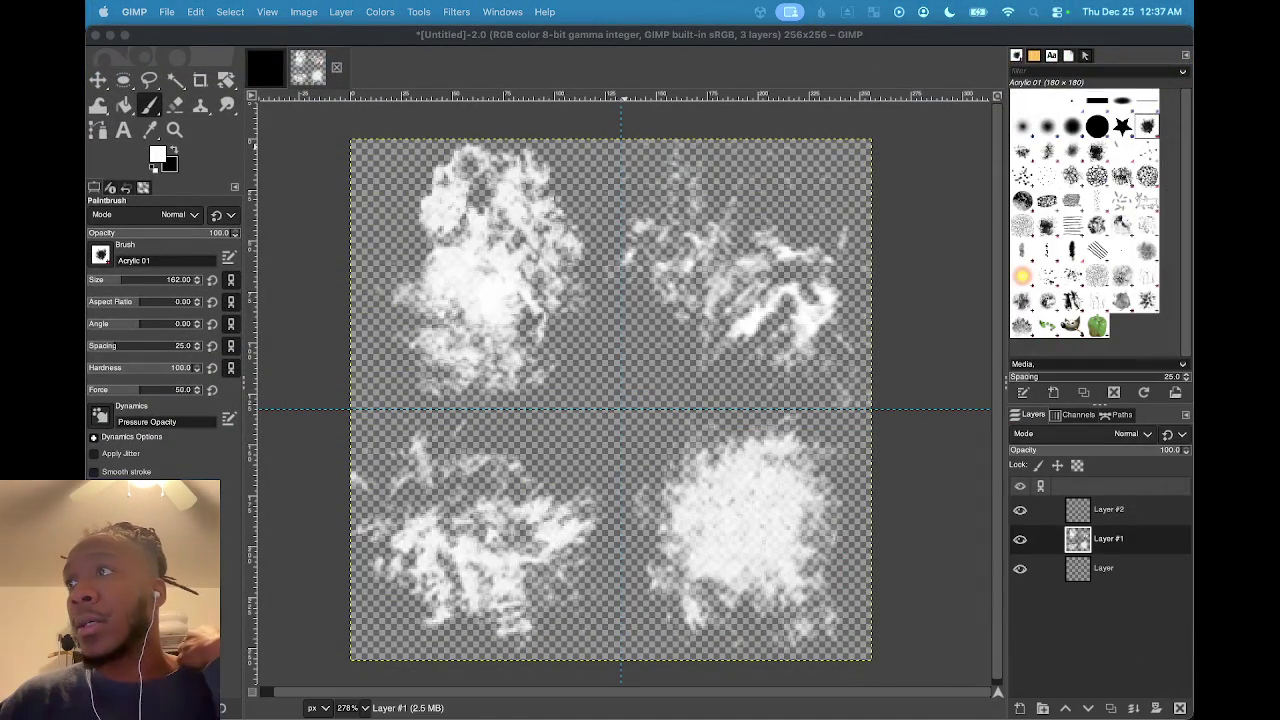
mouse_move(990, 712)
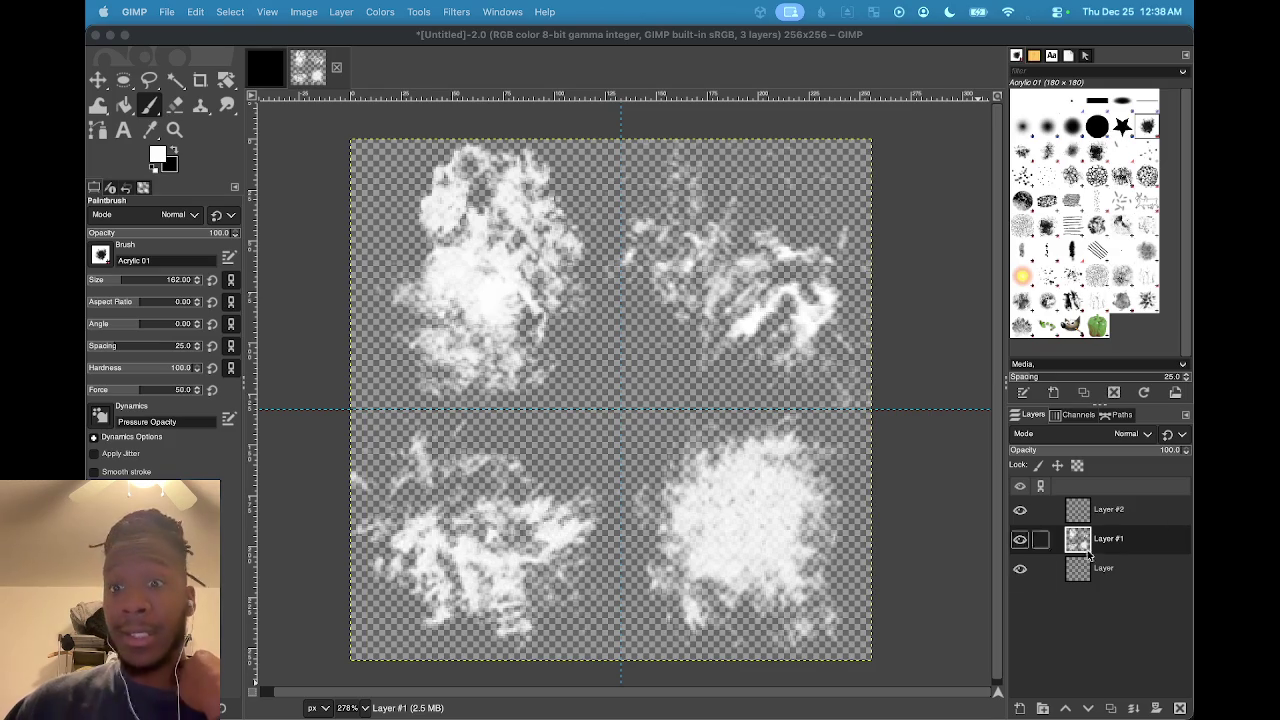
click(111, 35)
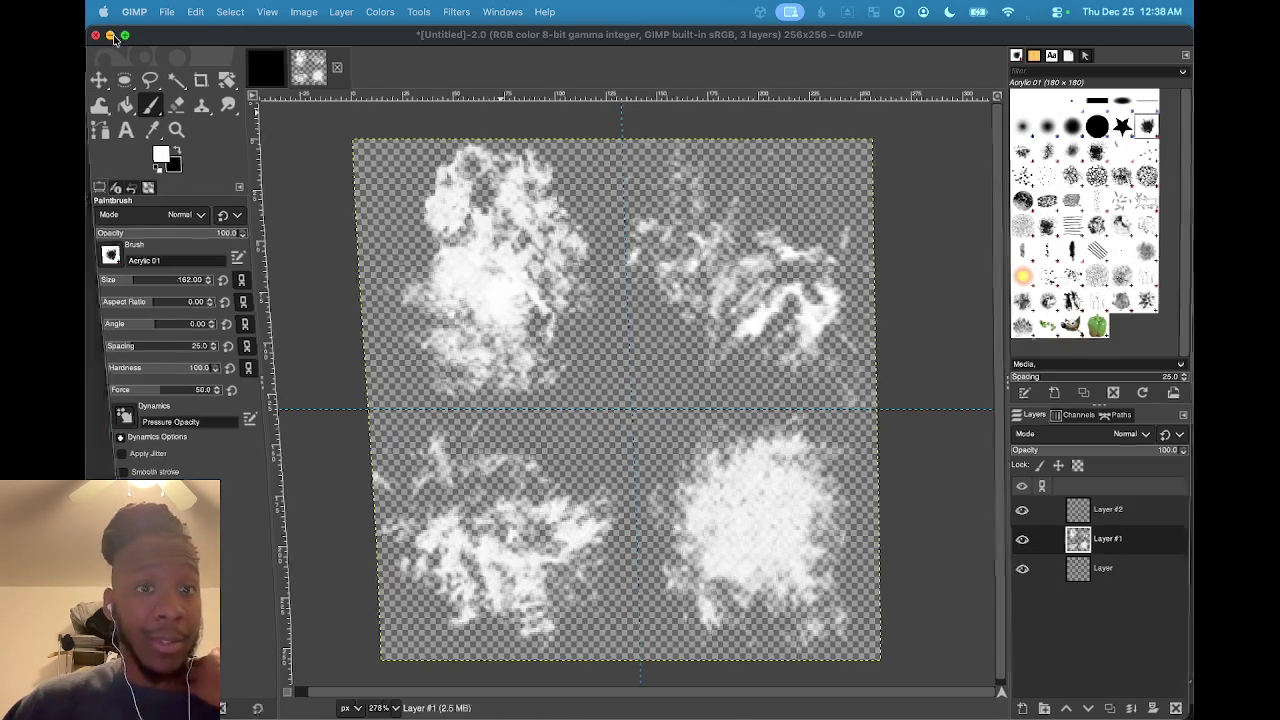
click(912, 700)
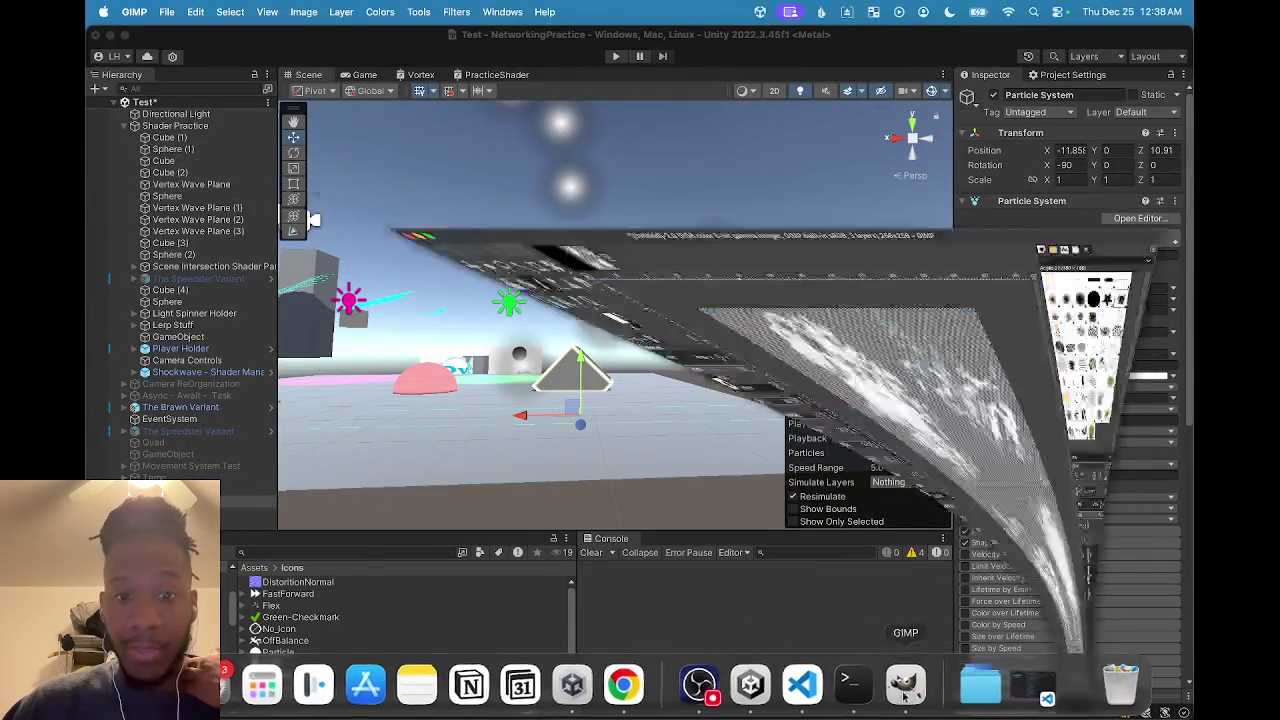
Edit the Save dialog's file name, then cancel saving the GIMP project file
mouse_move(757, 257)
mouse_down()
mouse_move(757, 237)
mouse_move(657, 126)
mouse_up()
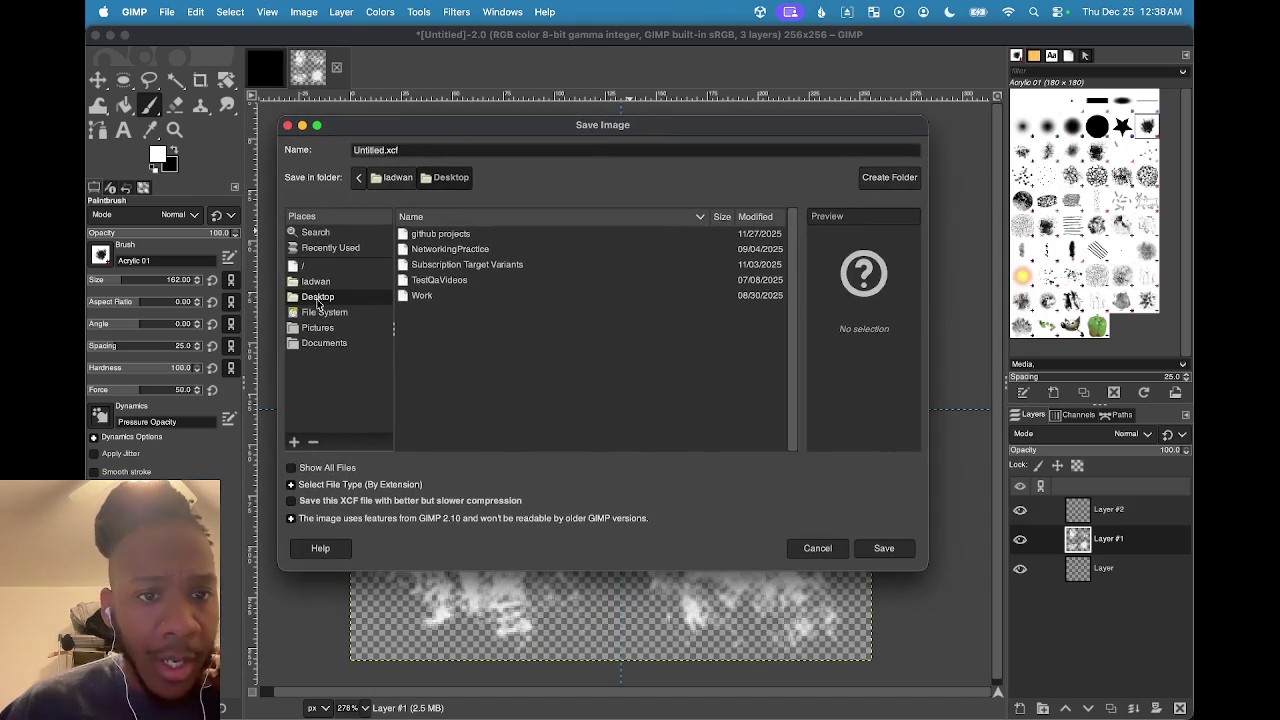
double_click(379, 152)
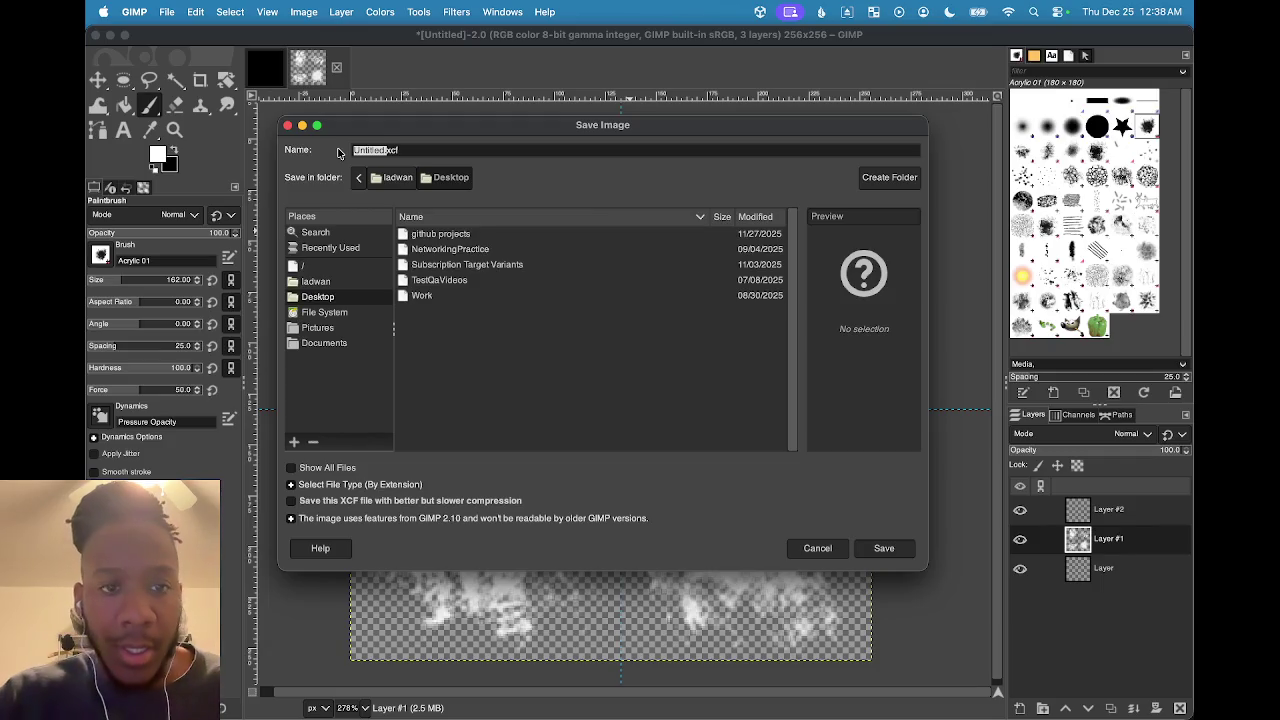
key(BackSpace)
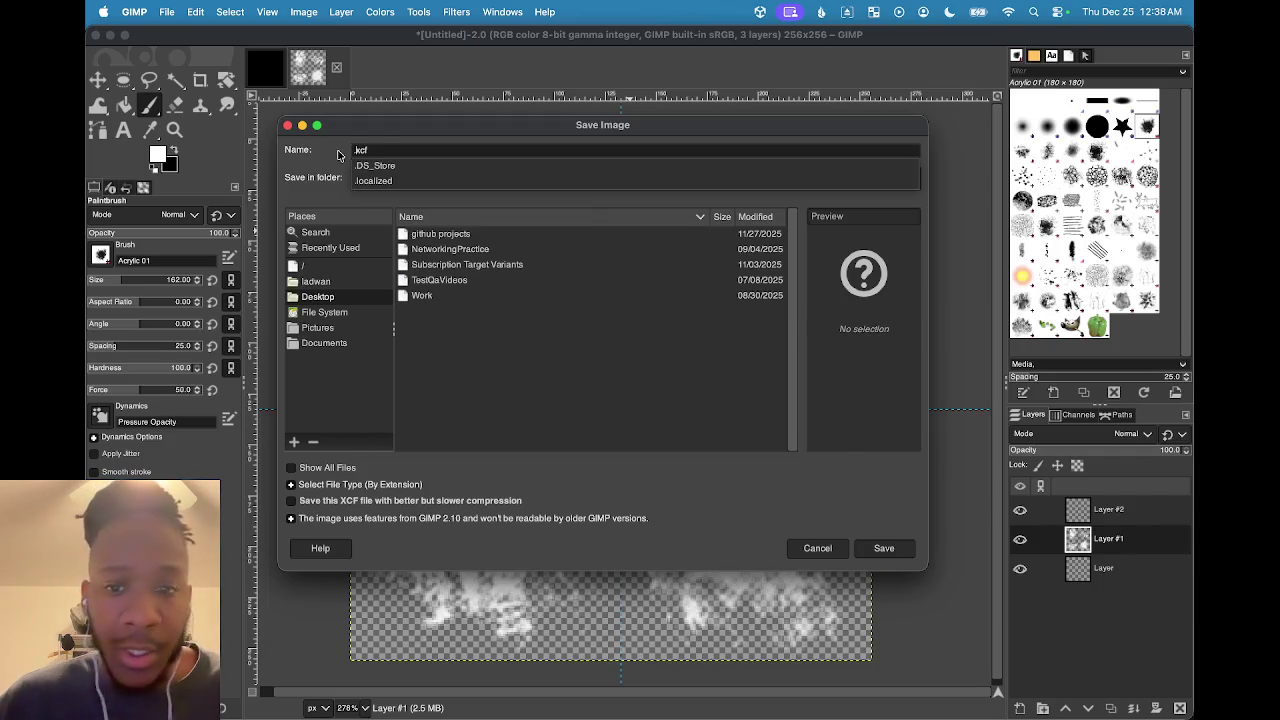
click(826, 553)
click(818, 549)
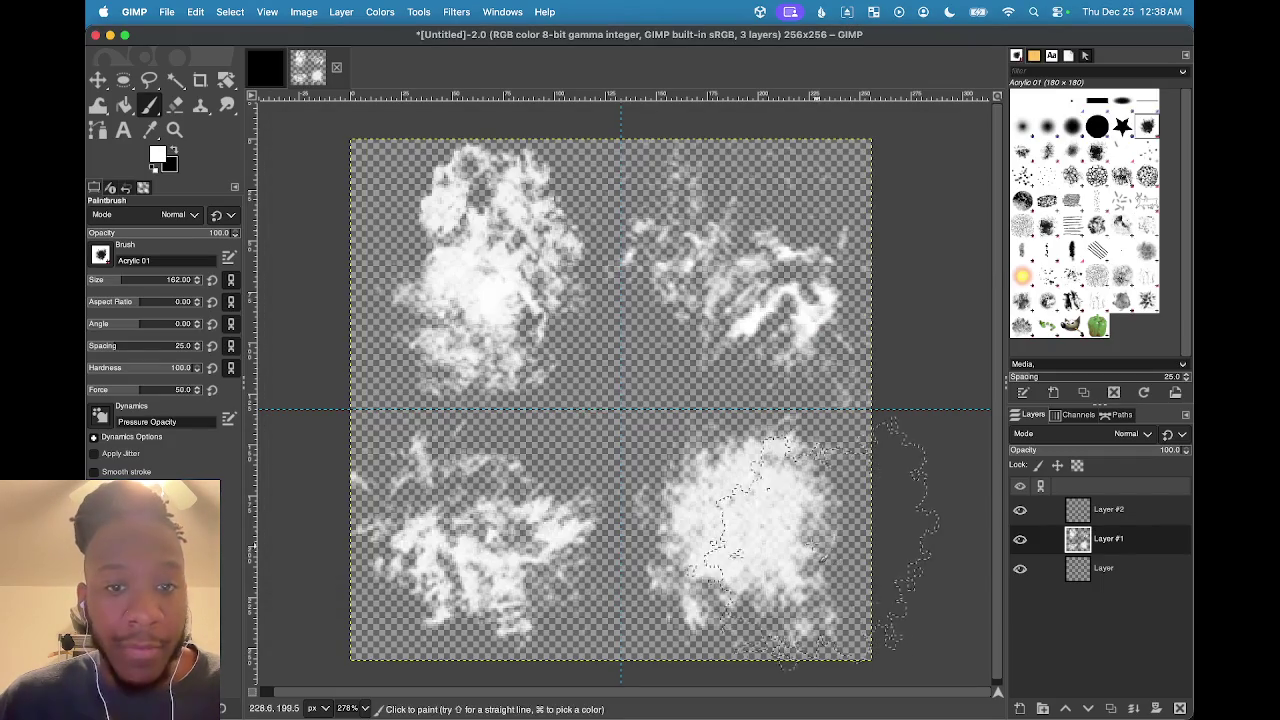
Export the image to the Desktop as SteamIcons.png with default PNG options
click(167, 12)
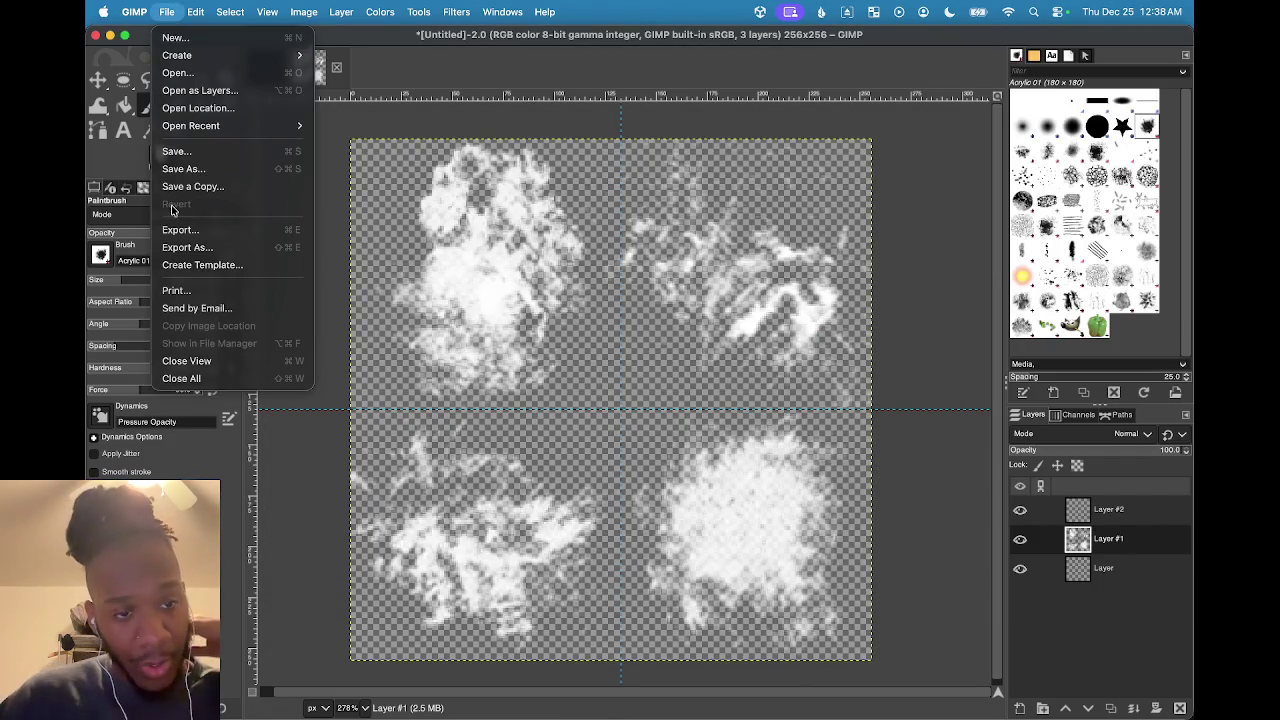
click(186, 247)
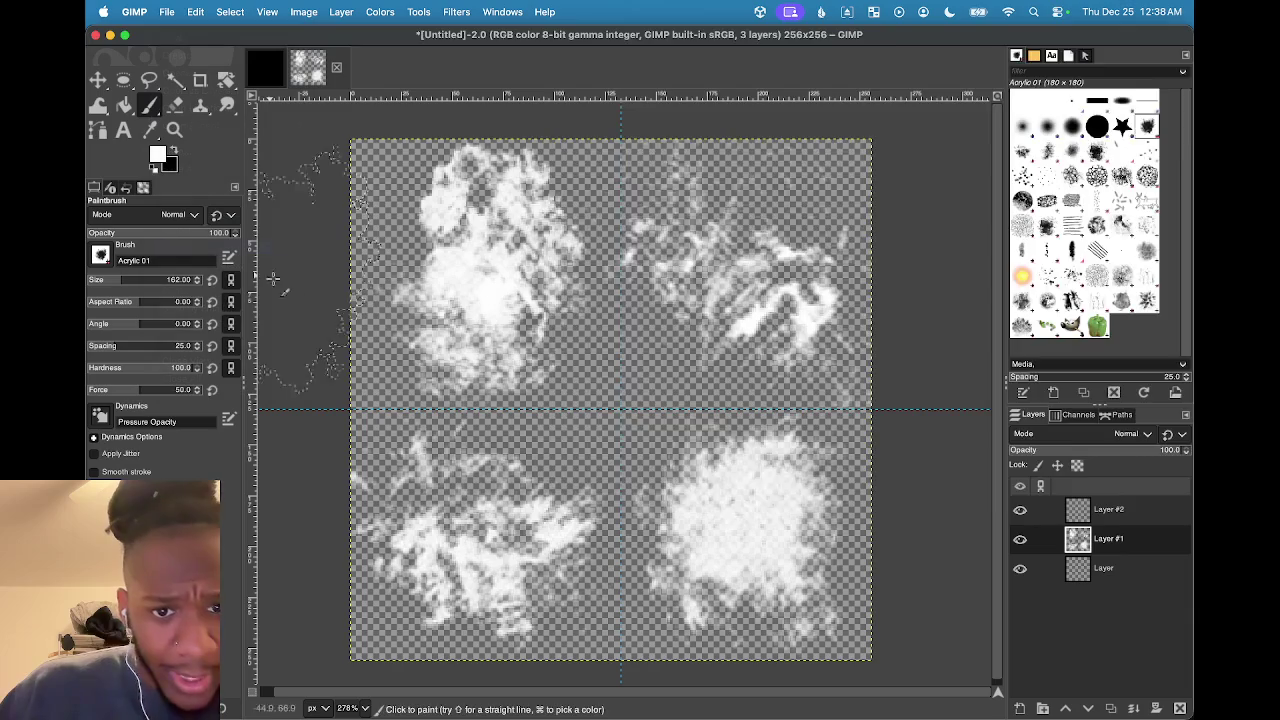
drag(706, 36, 418, 82)
click(302, 257)
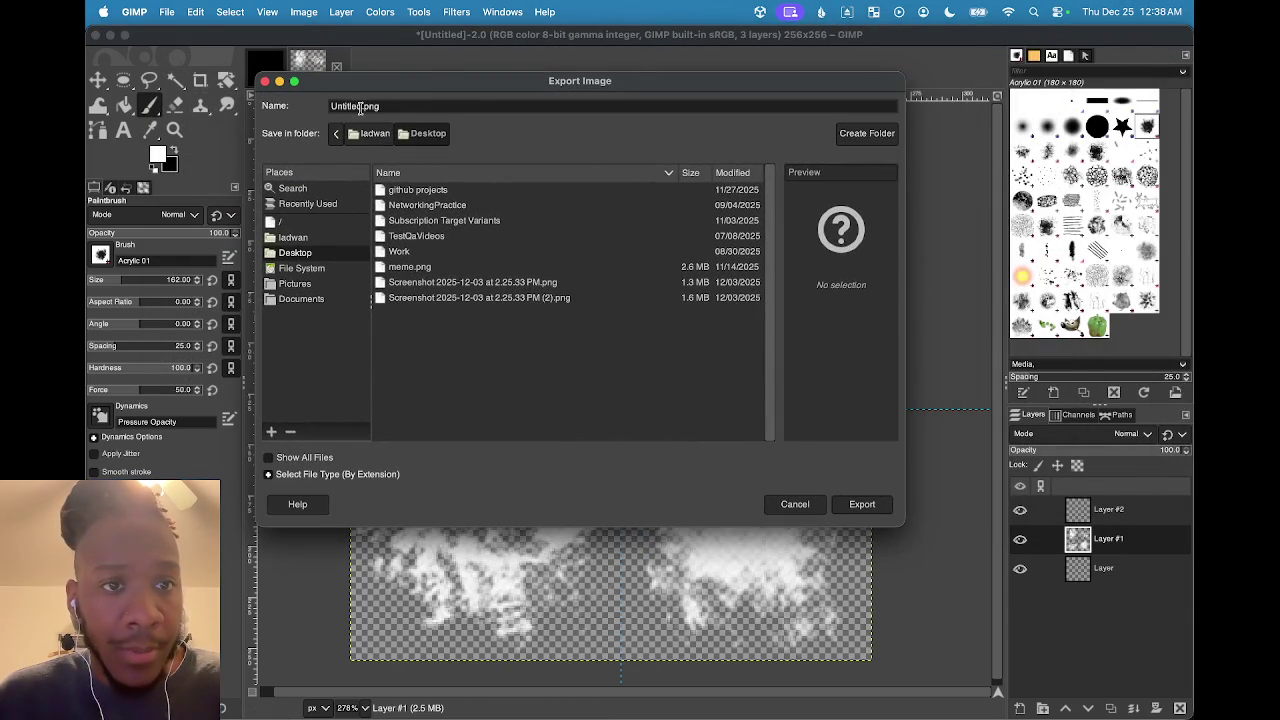
double_click(365, 106)
key(Right)
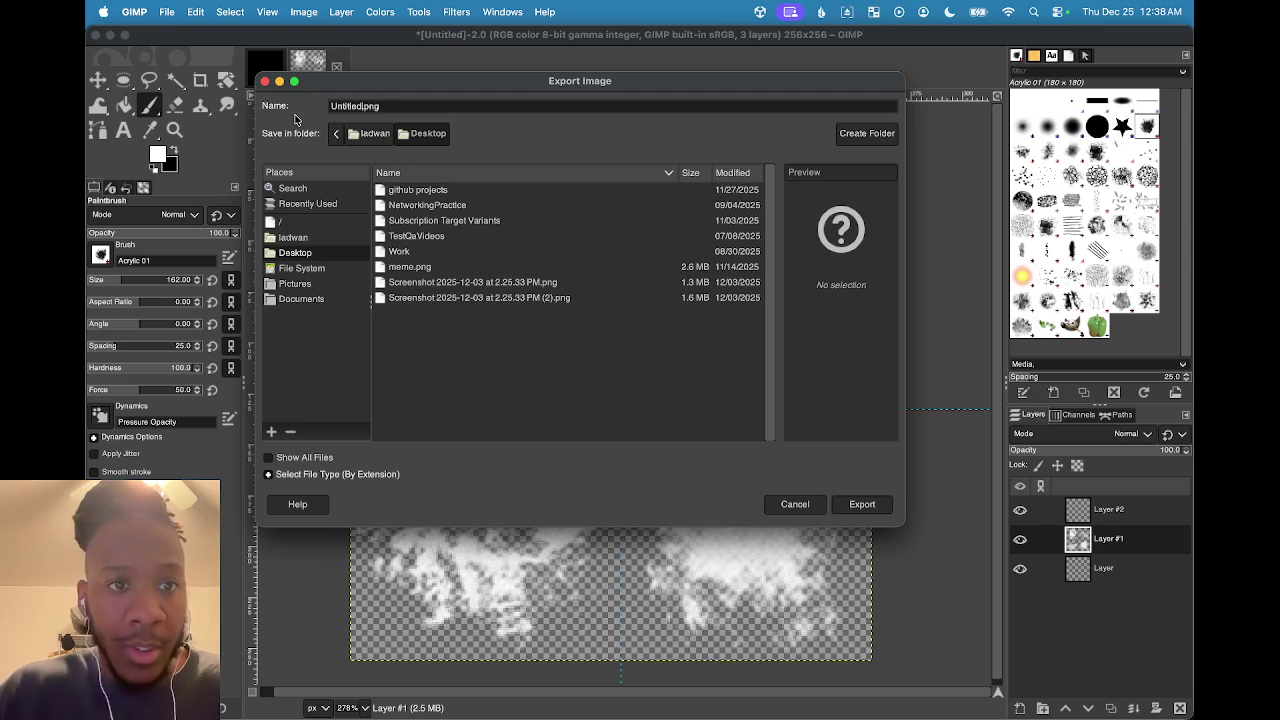
key(BackSpace)
key(BackSpace)
key(BackSpace)
text(St)
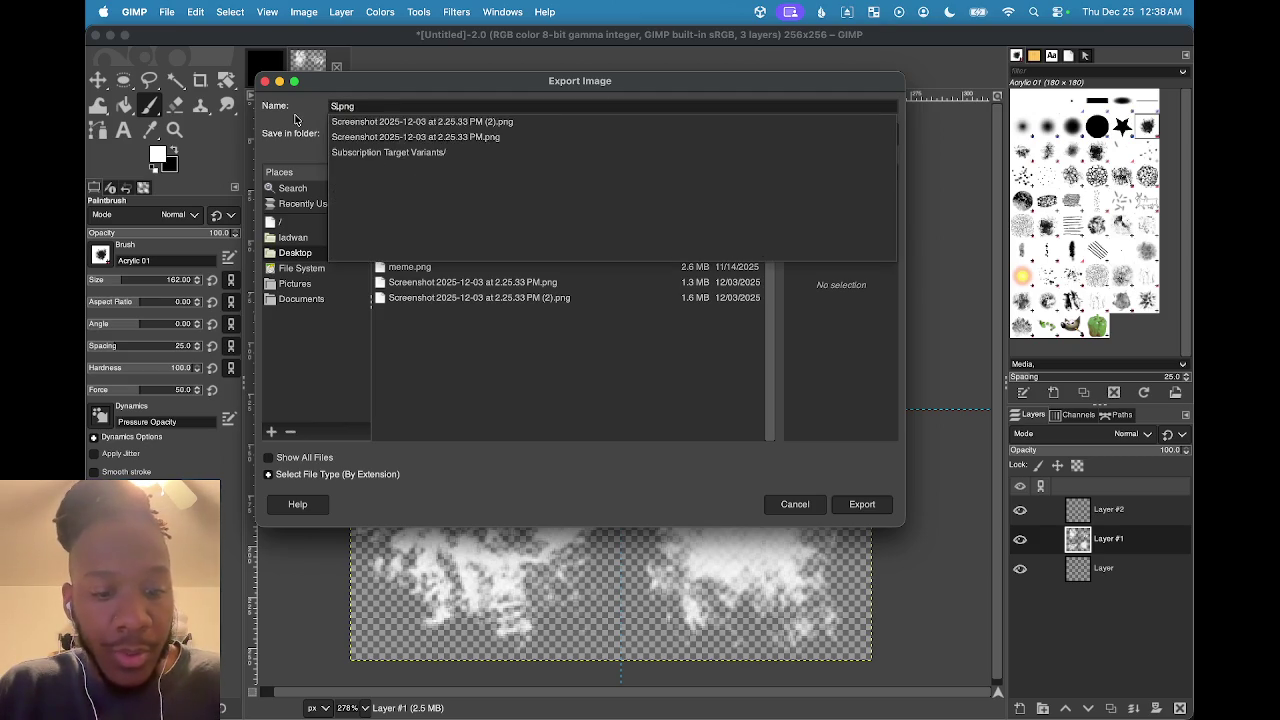
text(eam)
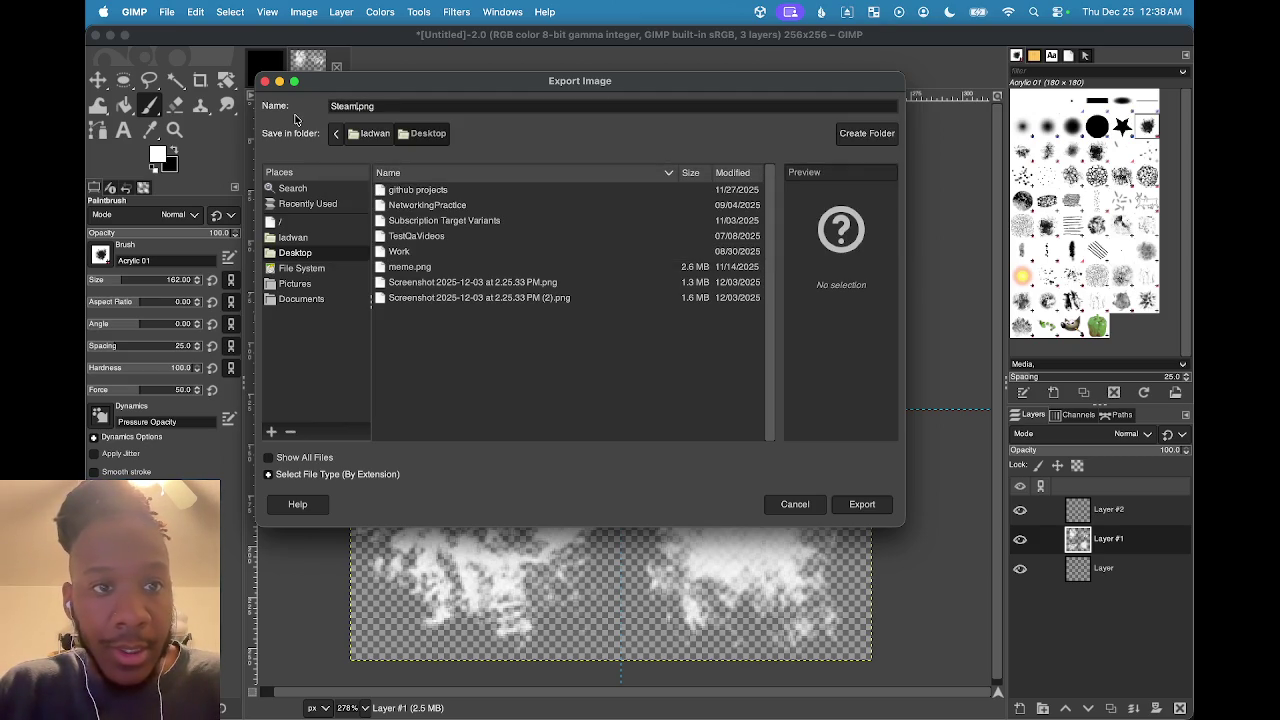
text(Icons)
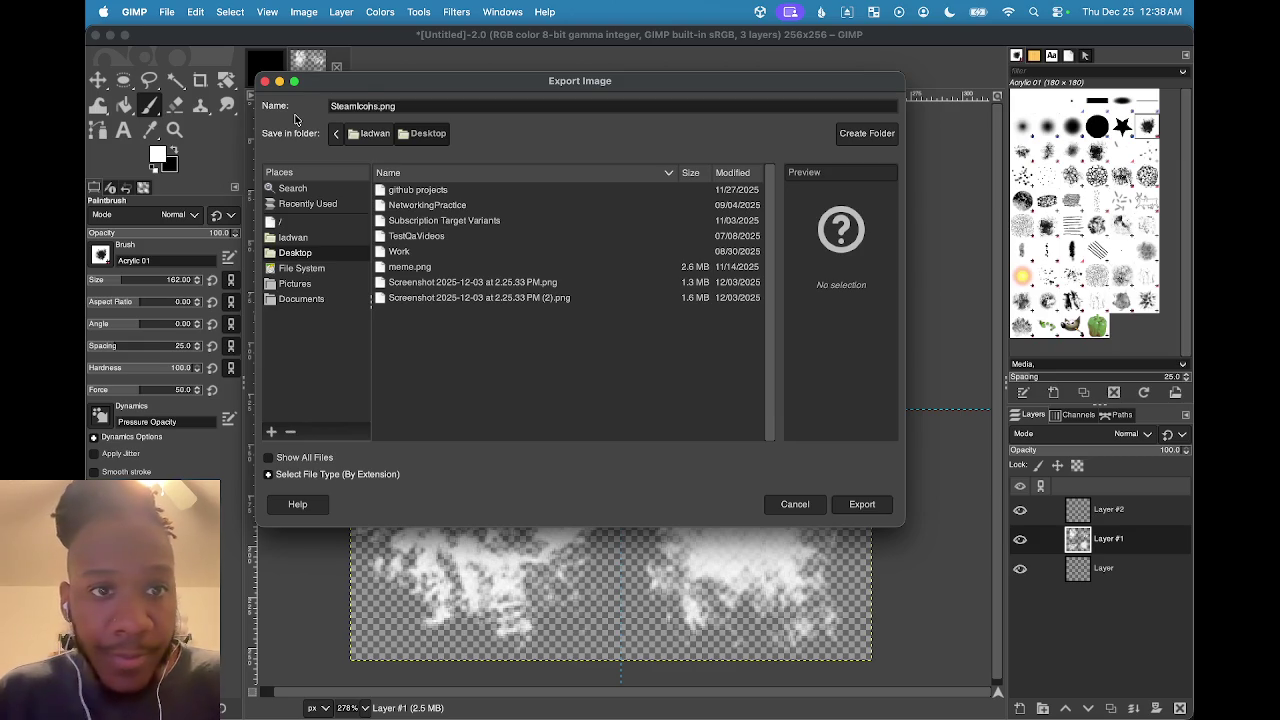
click(857, 506)
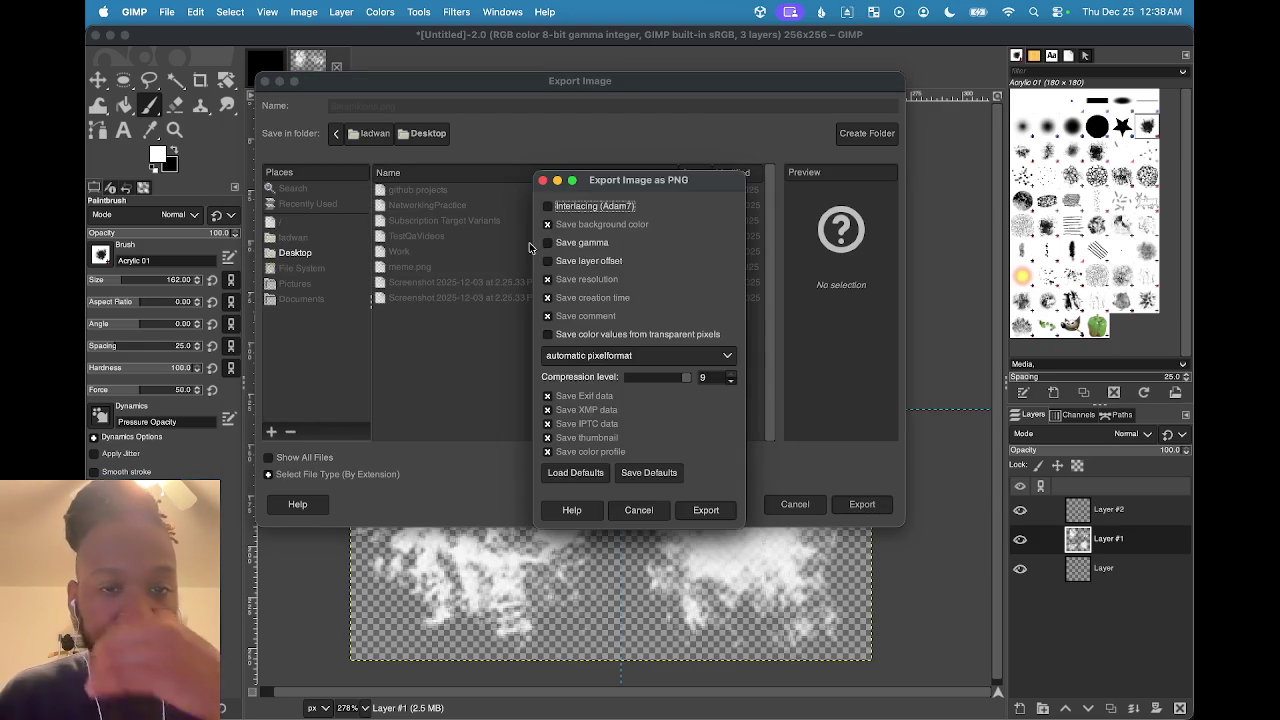
click(704, 509)
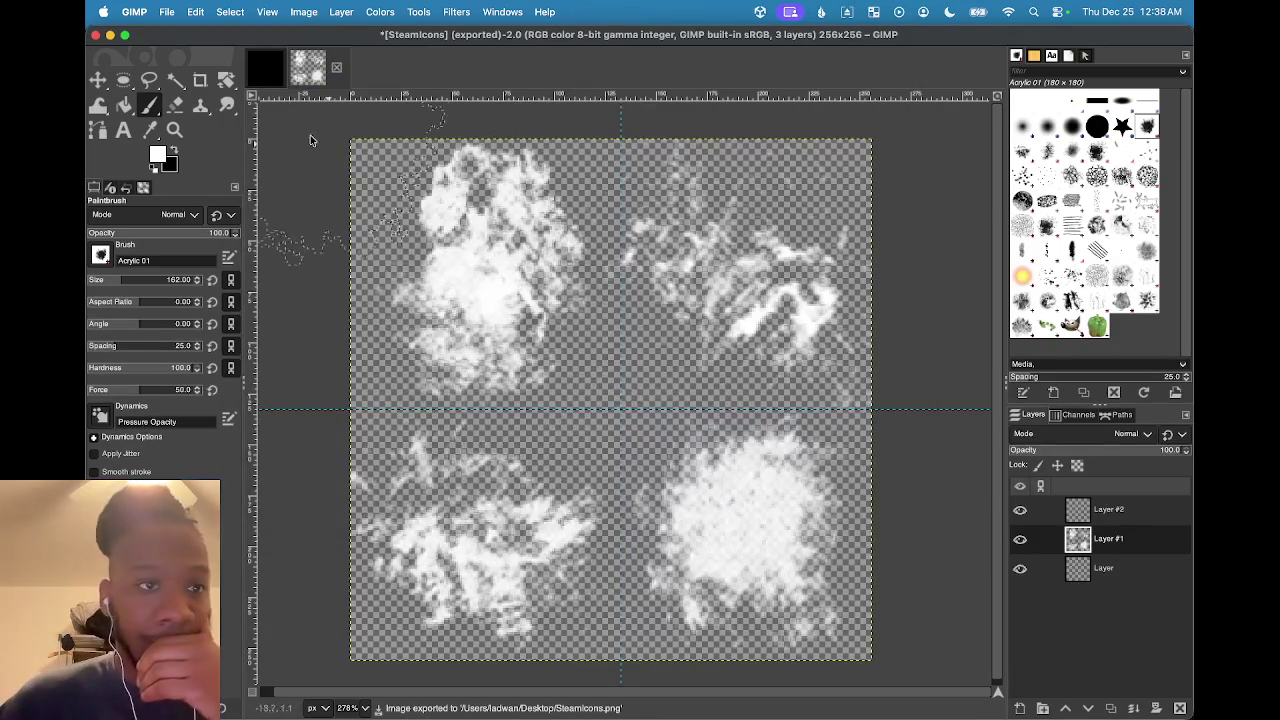
Hide GIMP and Unity, move SteamIcons.png toward the desktop centre, and restore Unity
click(110, 36)
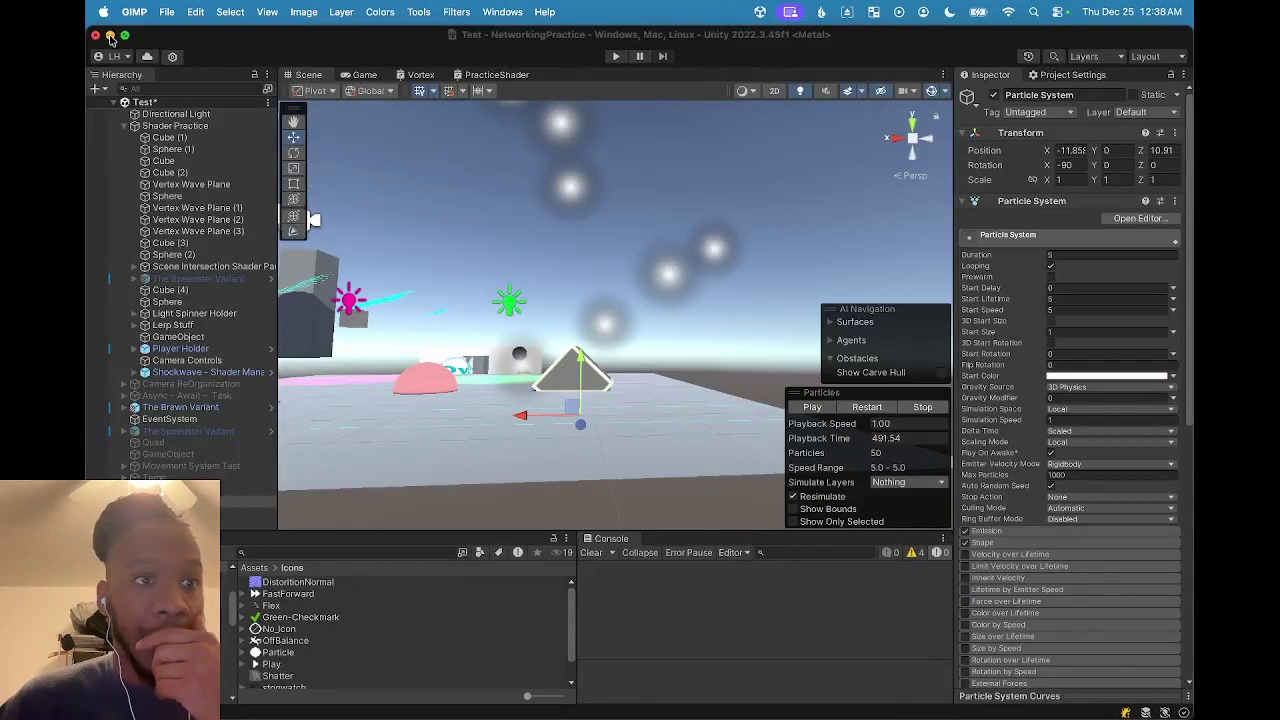
click(110, 36)
mouse_move(1026, 340)
mouse_down()
mouse_move(503, 445)
mouse_move(461, 492)
mouse_up()
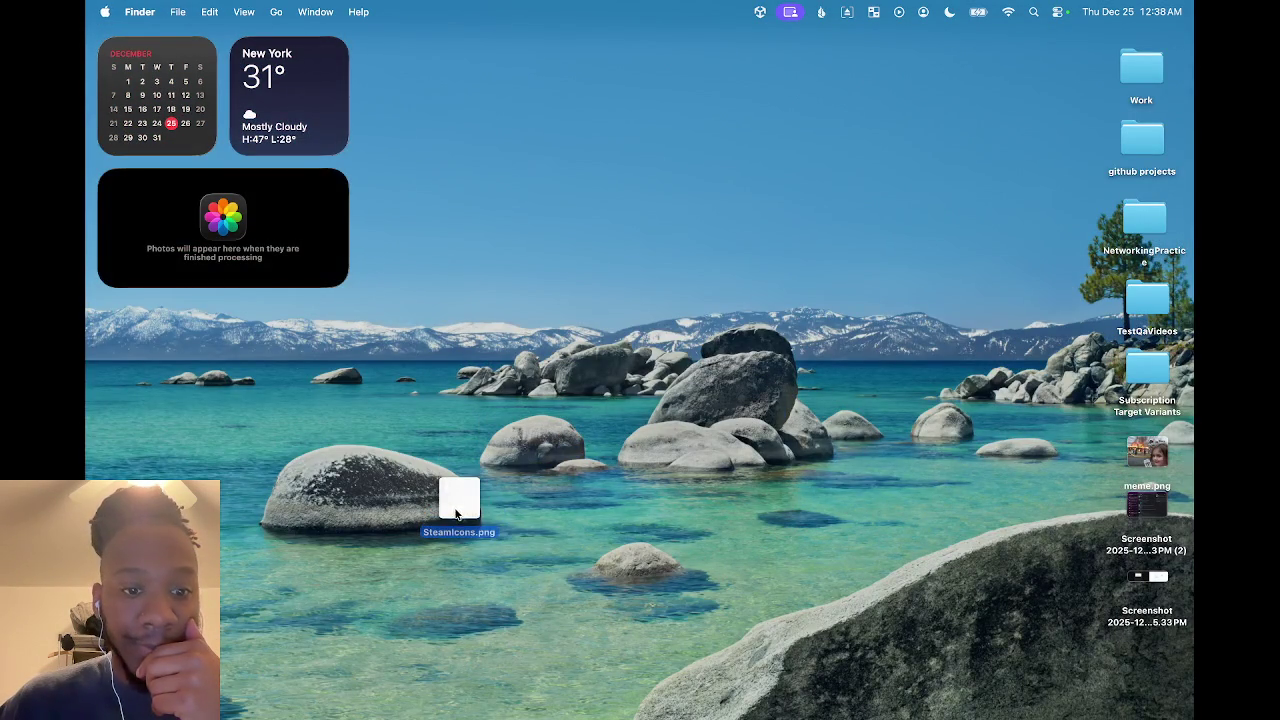
mouse_move(545, 714)
click(713, 688)
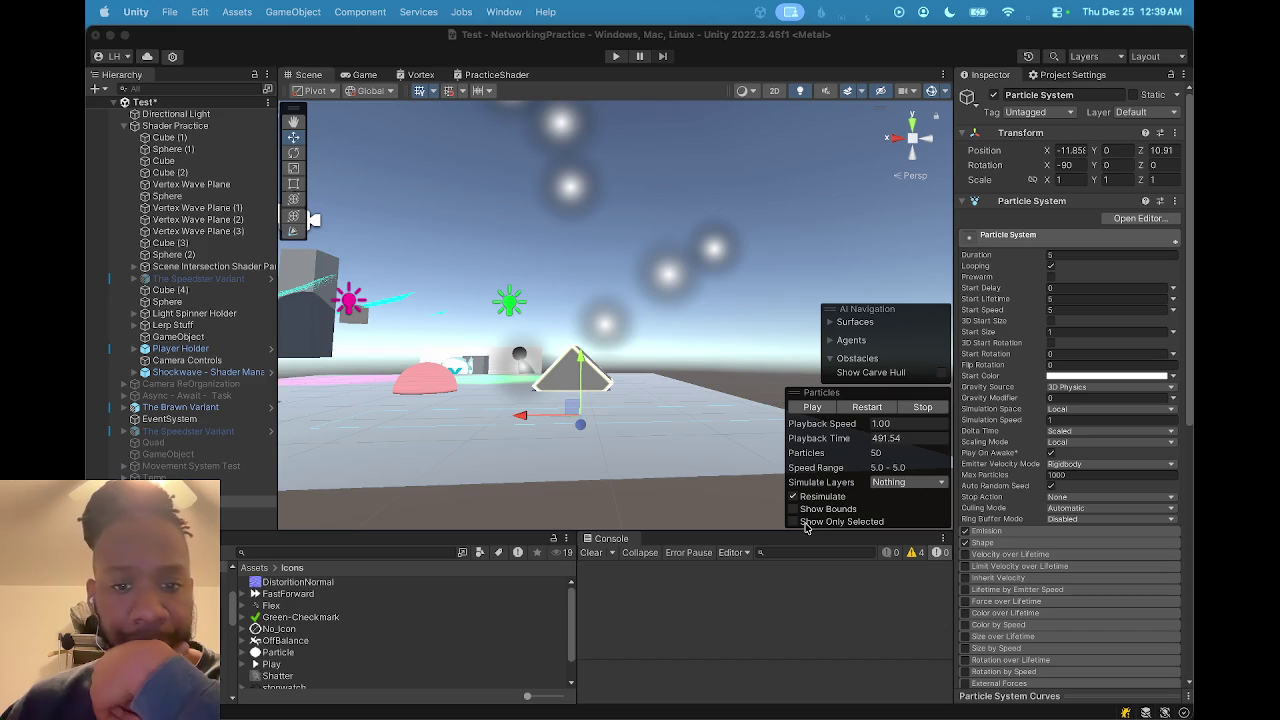
Search the Project for 'icons', open the Icons folder, and drag SteamIcons.png into it
click(326, 552)
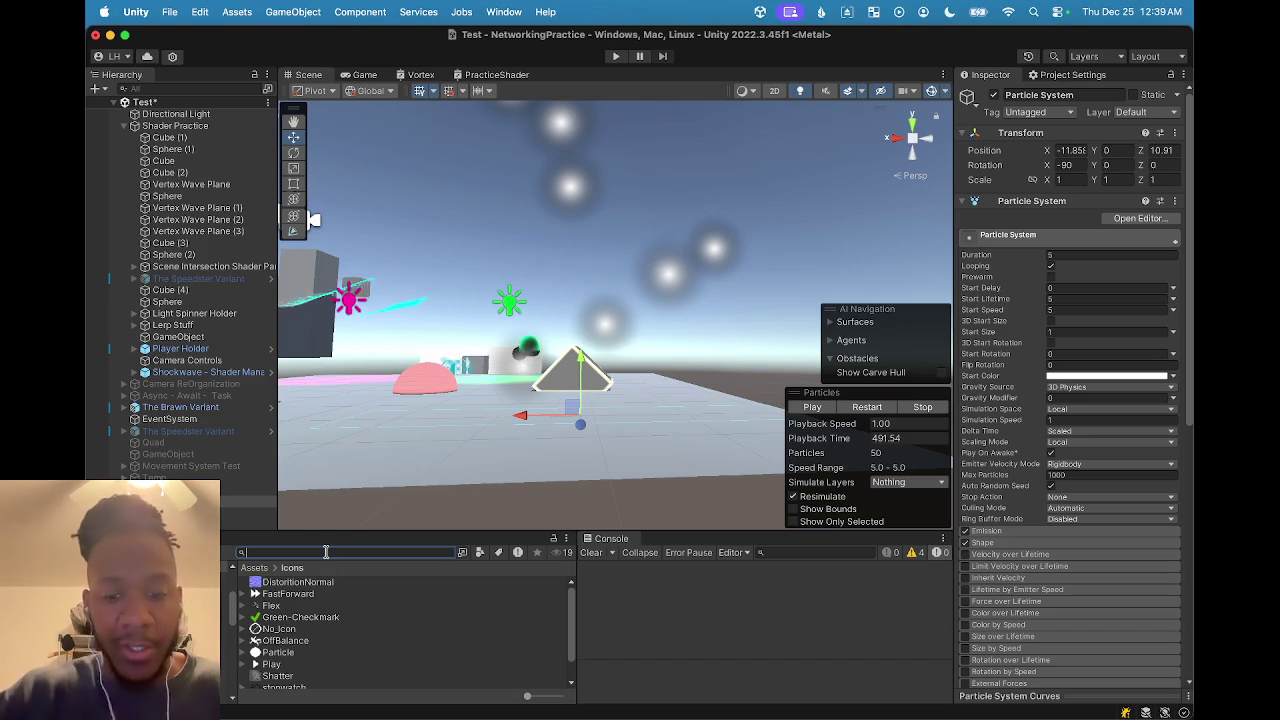
text(icons)
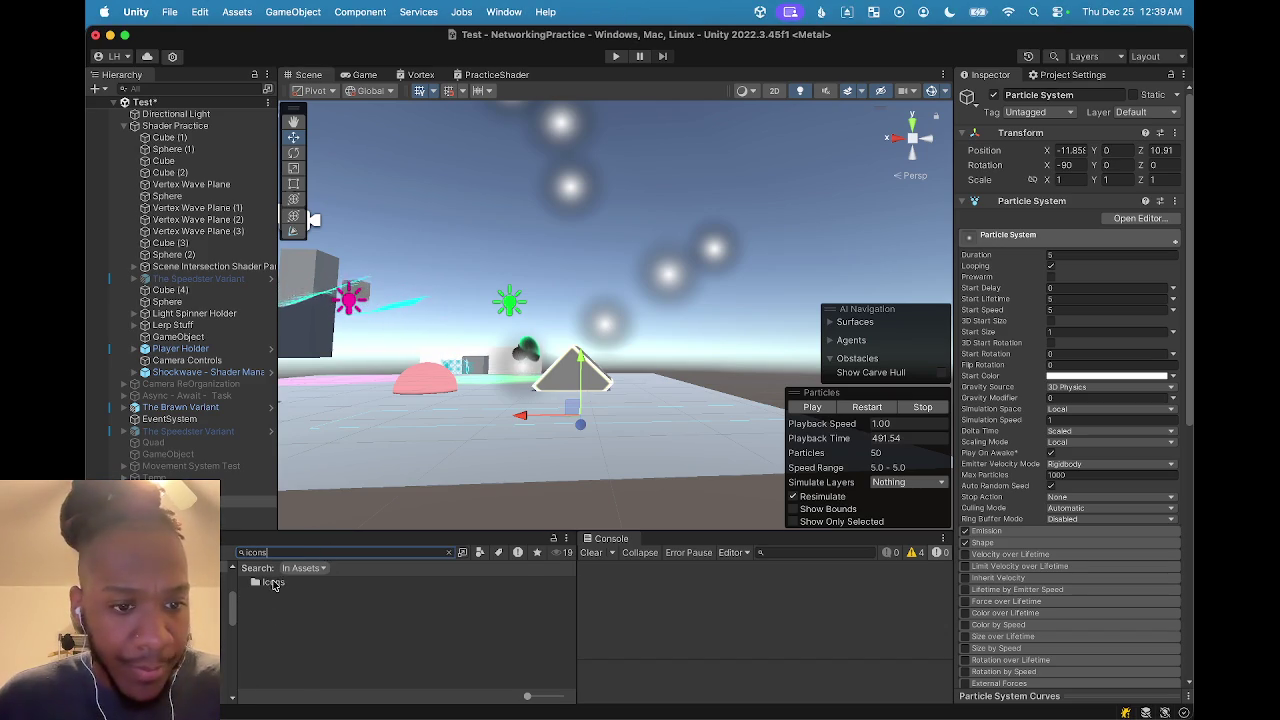
double_click(273, 584)
mouse_move(623, 715)
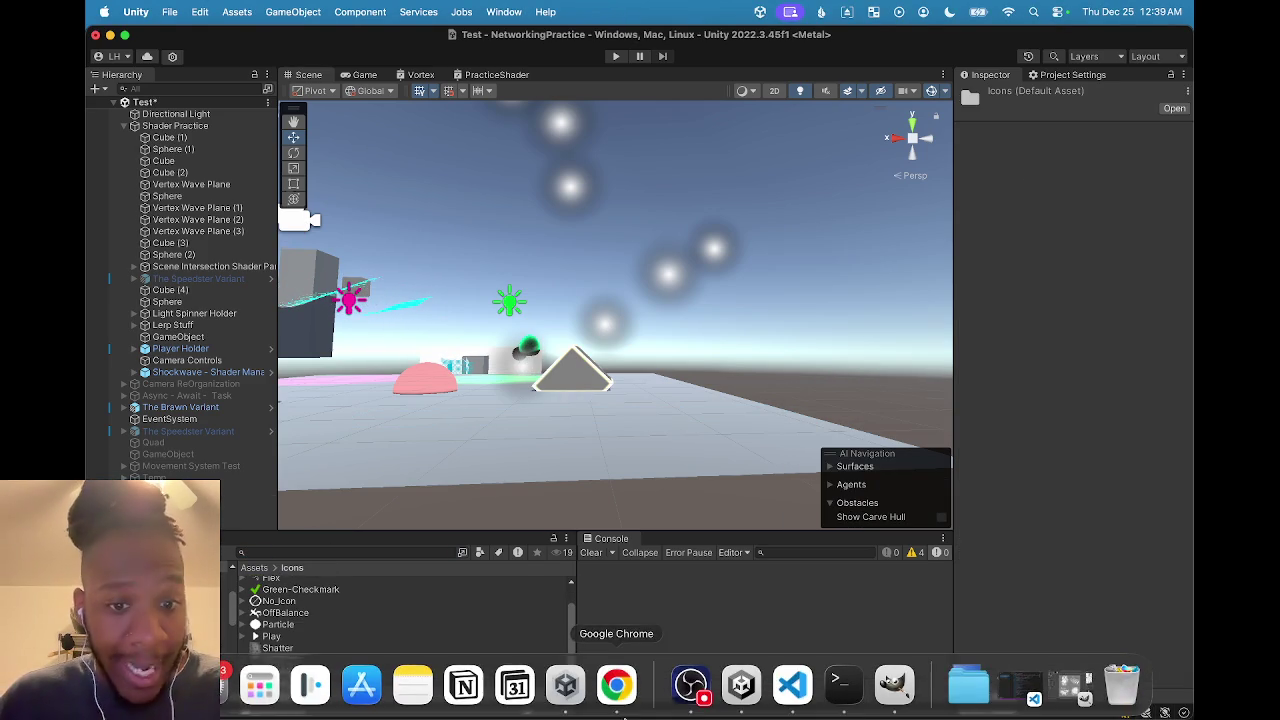
double_click(676, 37)
mouse_move(880, 251)
mouse_down()
mouse_move(809, 214)
mouse_move(795, 109)
mouse_up()
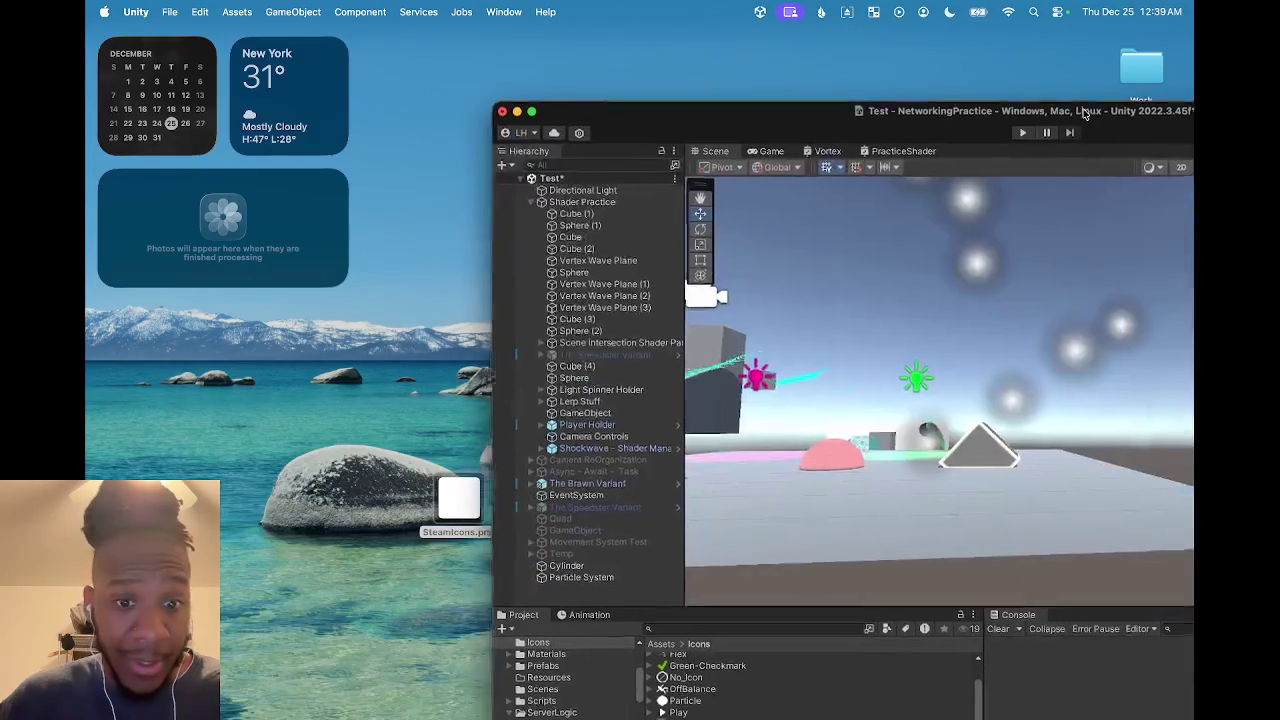
drag(458, 497, 715, 675)
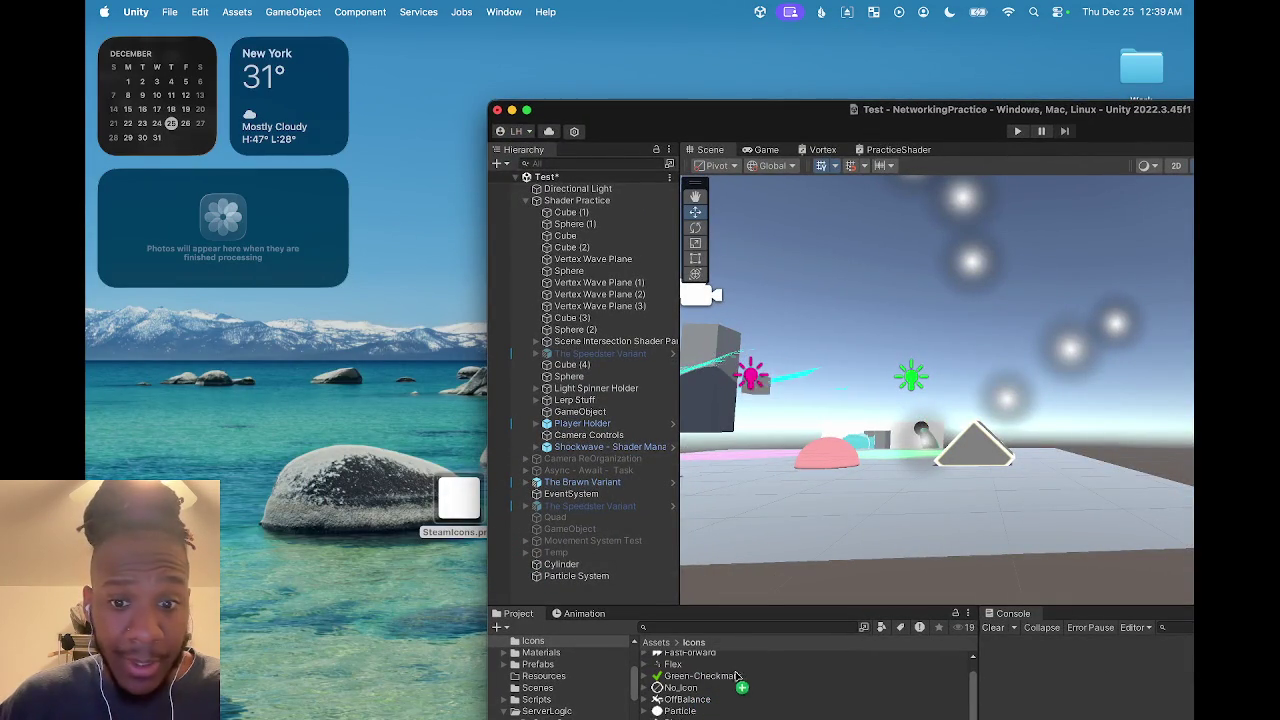
double_click(987, 112)
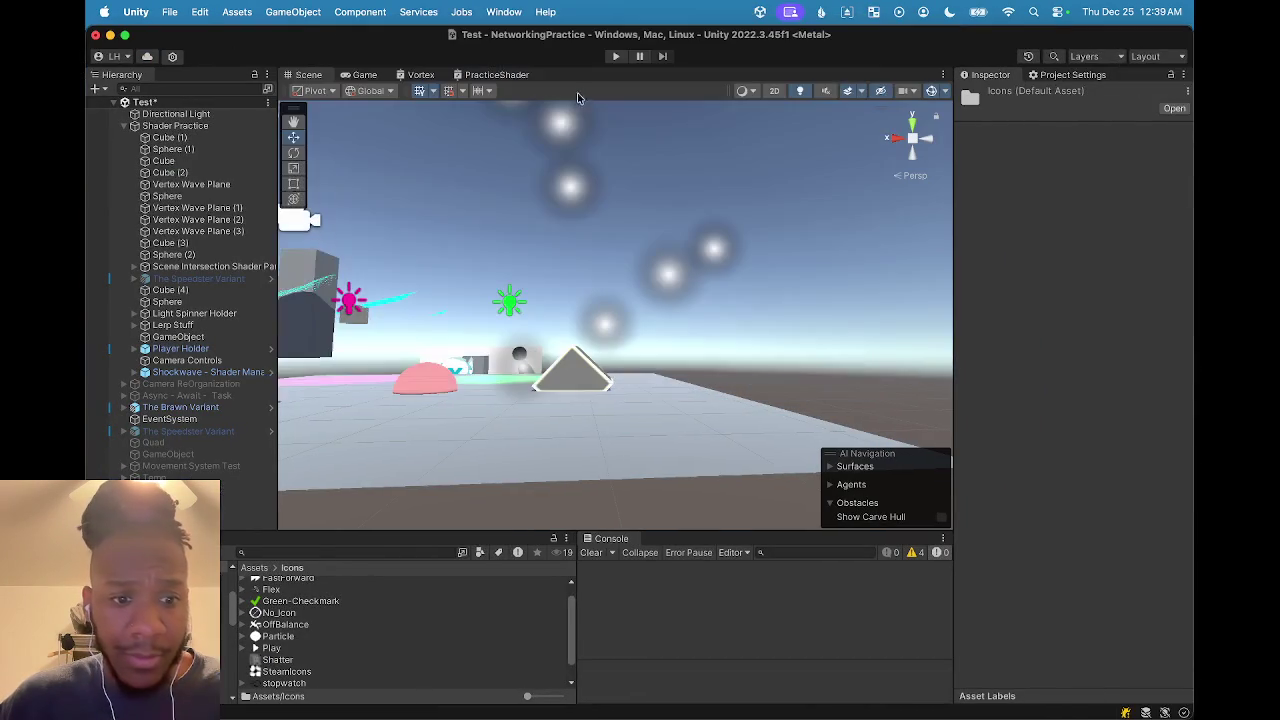
scroll(266, 652, down, 2)
click(280, 648)
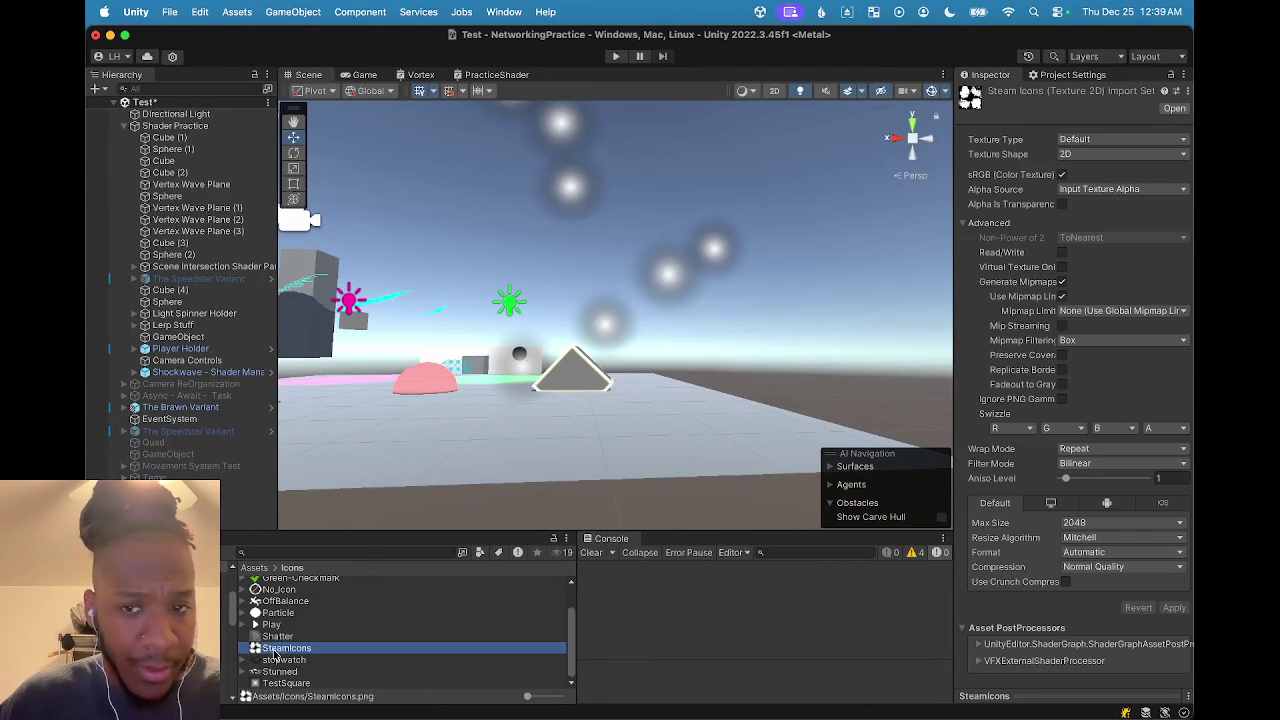
Preview SteamIcons.png, then set its Texture Type to Sprite (2D and UI) and apply
double_click(274, 650)
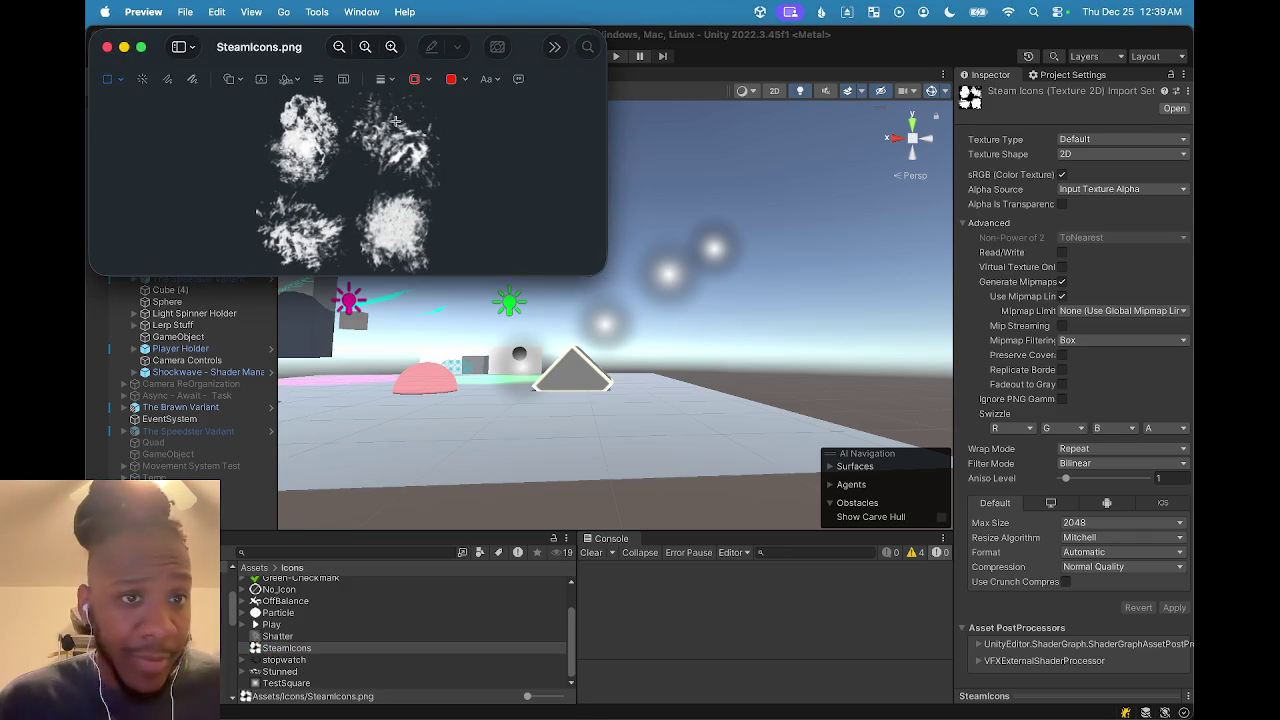
click(110, 48)
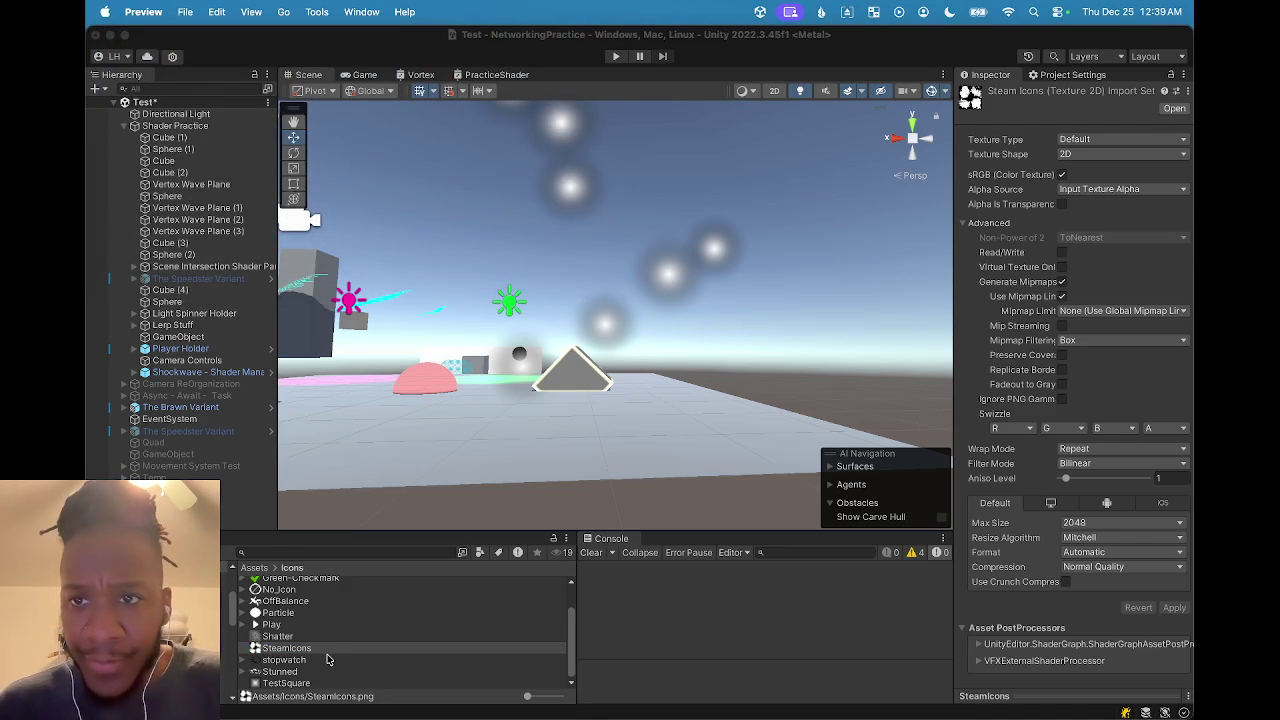
click(1107, 153)
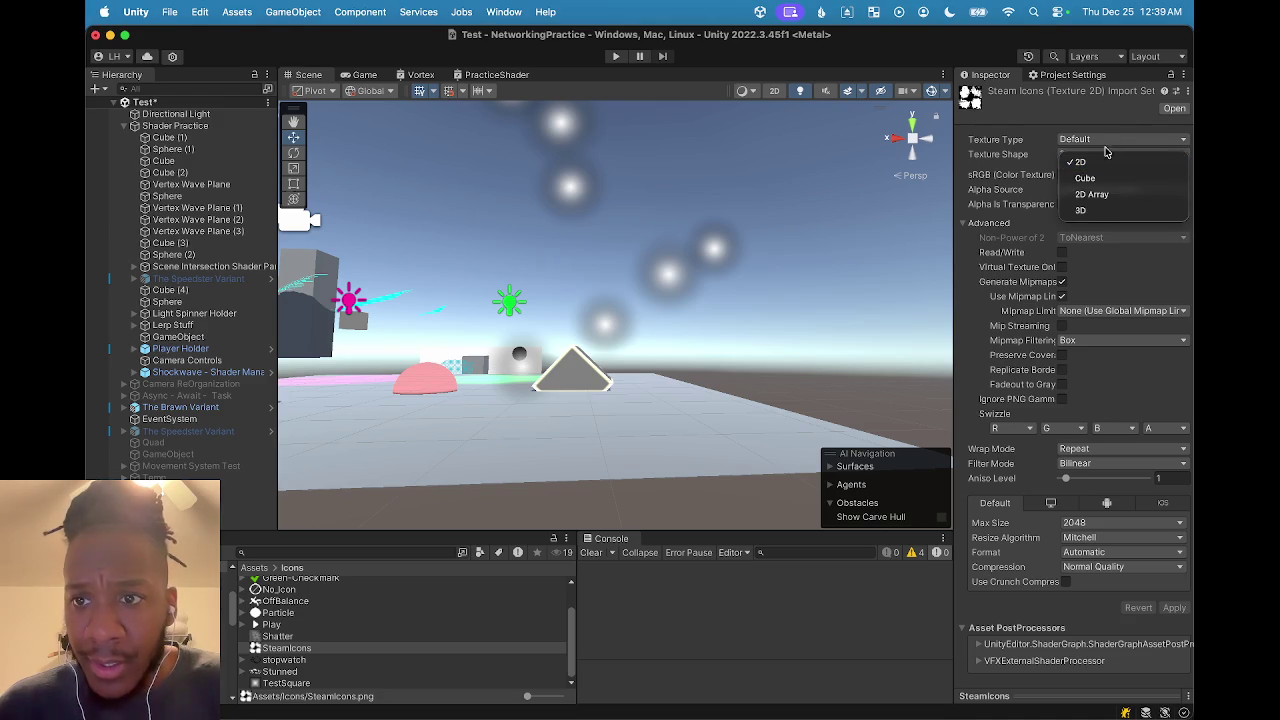
click(1105, 140)
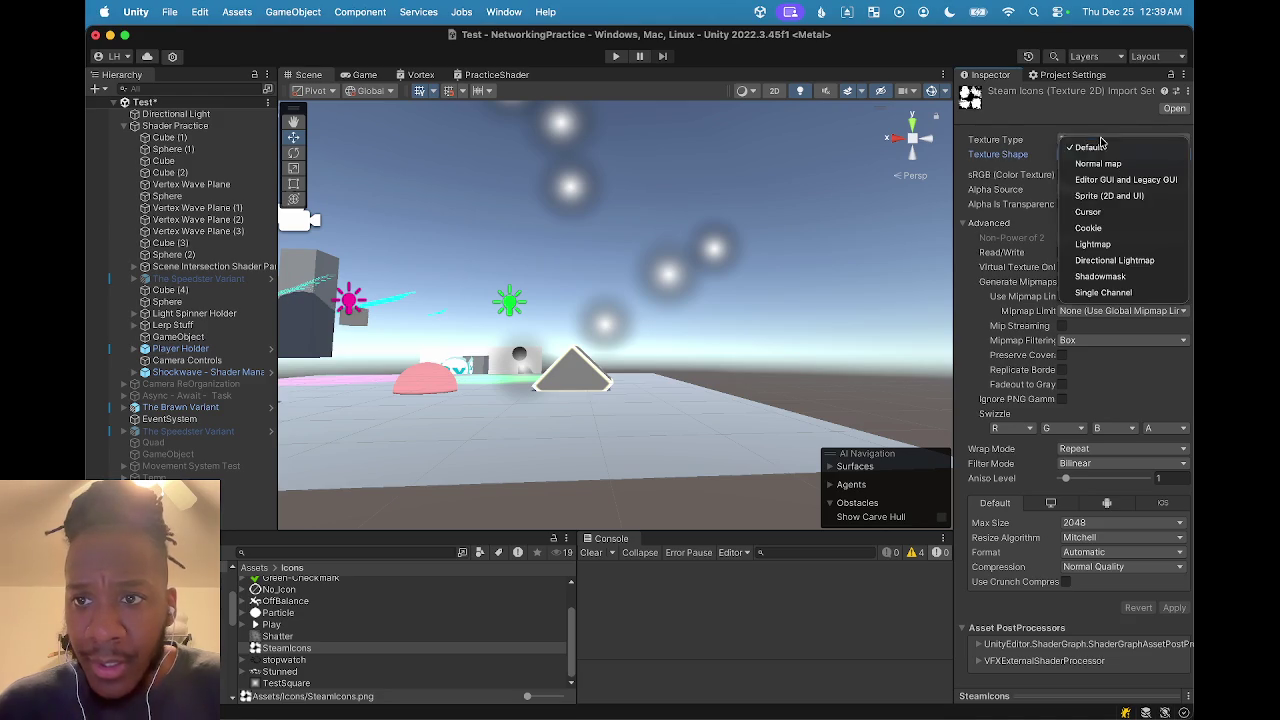
click(1098, 197)
click(1174, 535)
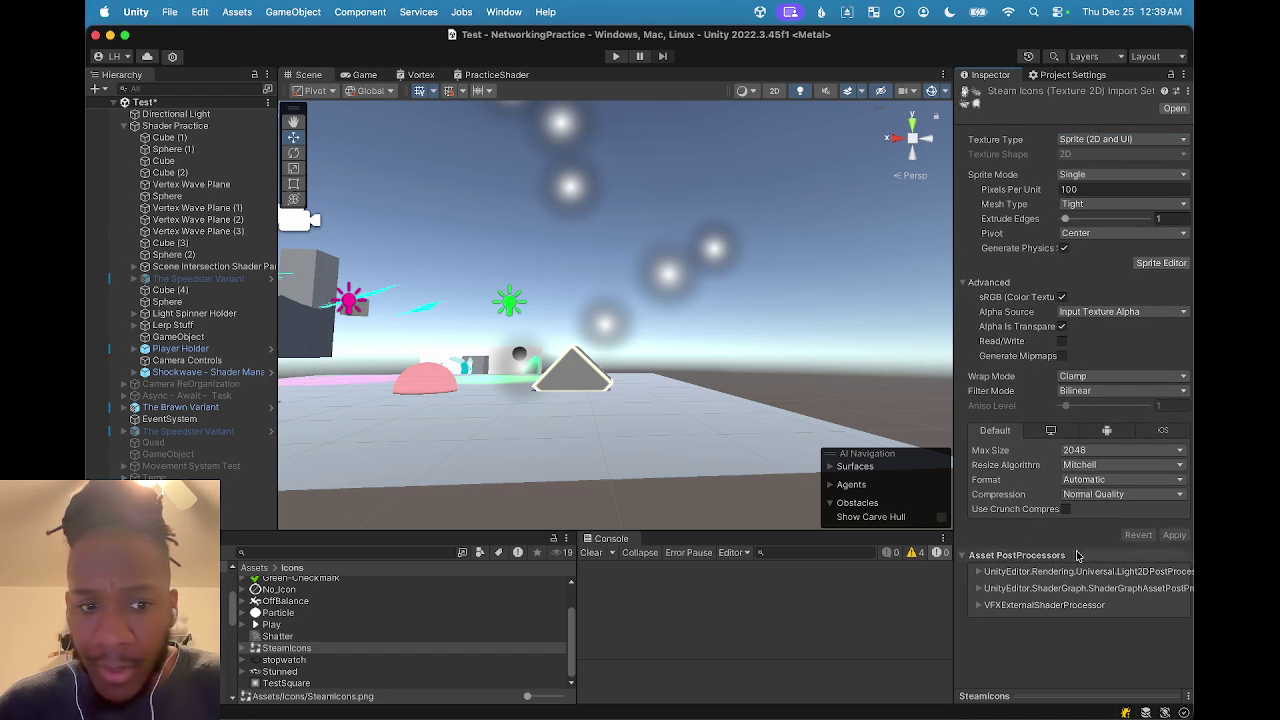